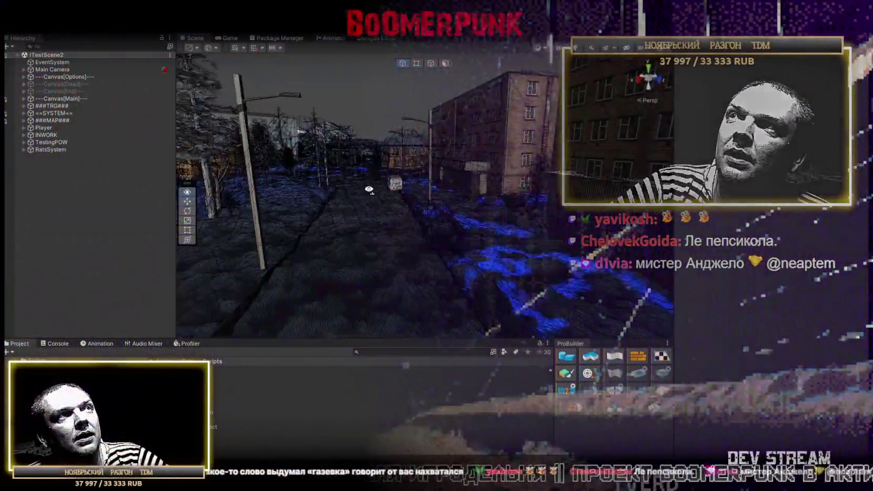
# Fly the Scene view camera up over the rooftops.
pyautogui.moveTo(369, 189)
pyautogui.mouseDown()
pyautogui.moveTo(432, 231)
pyautogui.moveTo(384, 241)
pyautogui.mouseUp()
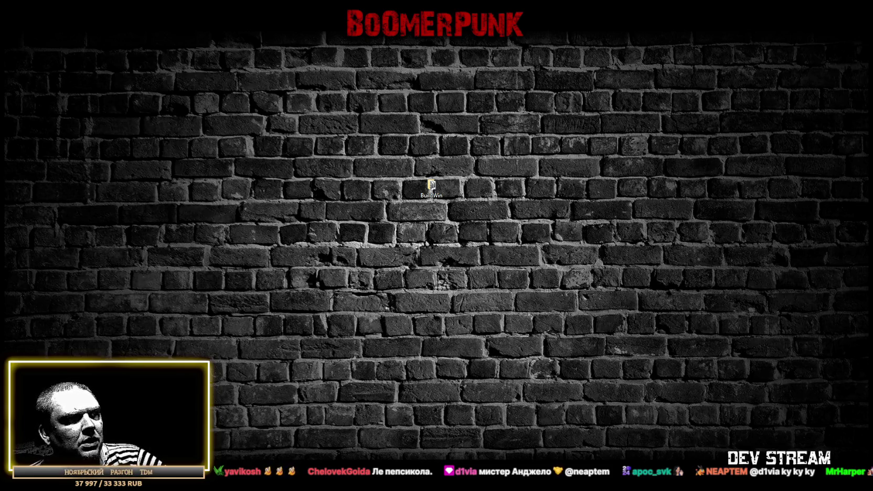
# Maximize the Game view and equip the helmet, yellow hat, purple gun and tablet.
pyautogui.hotkey('alt', 'Tab')
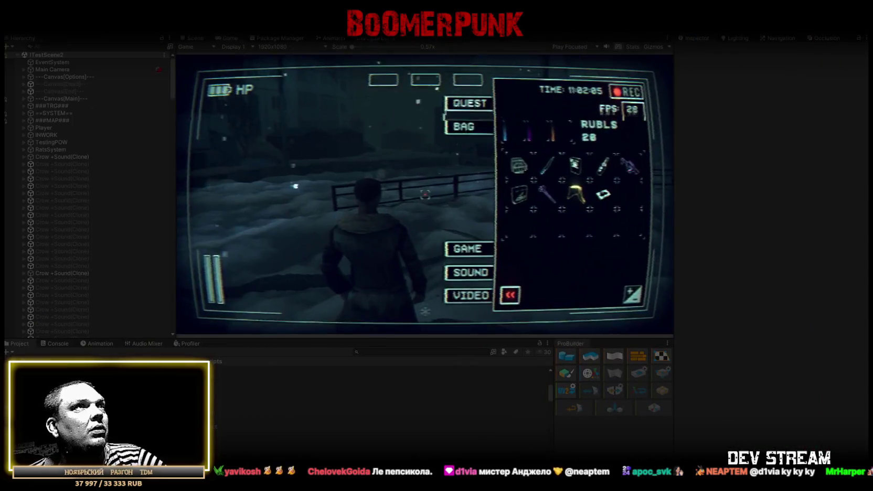
pyautogui.doubleClick(226, 39)
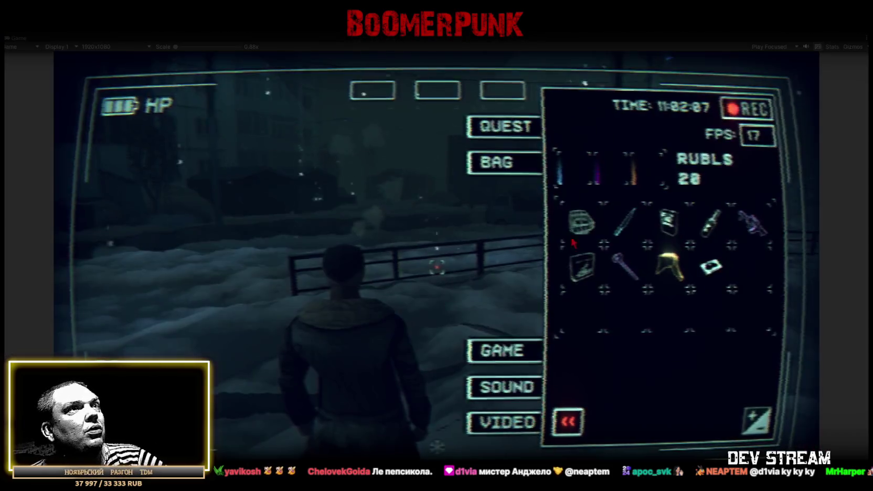
pyautogui.click(581, 221)
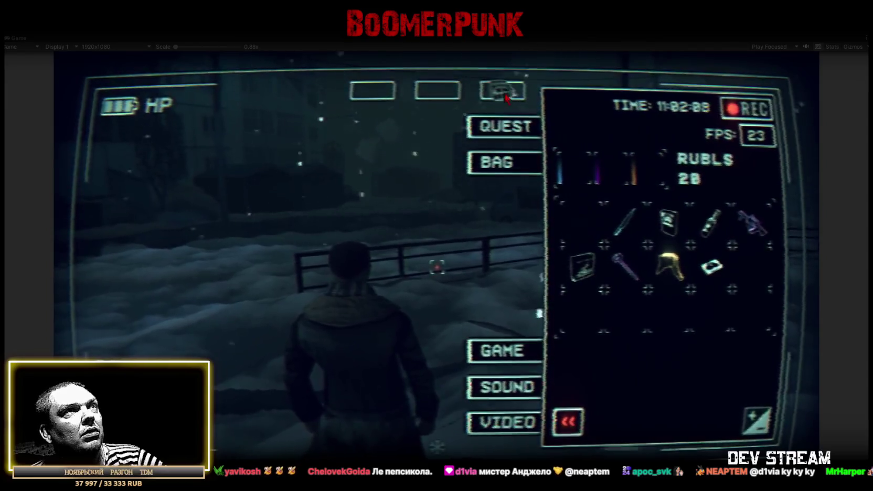
pyautogui.click(669, 265)
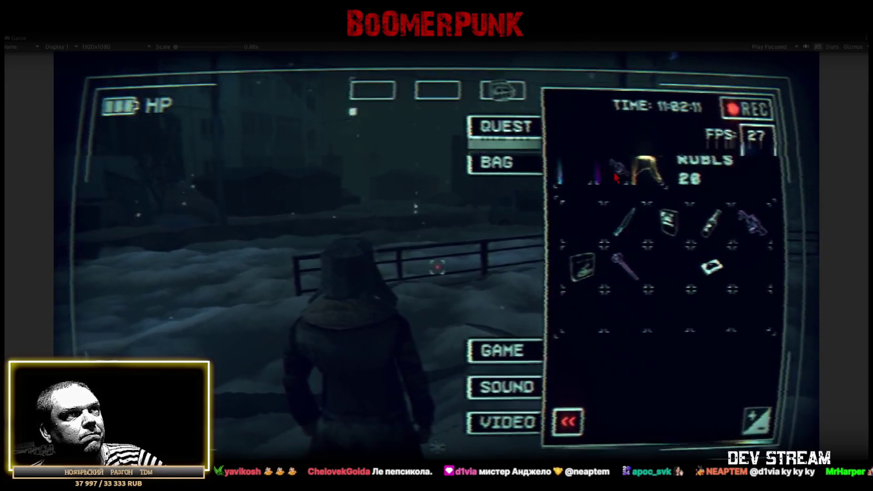
pyautogui.click(752, 223)
pyautogui.click(434, 90)
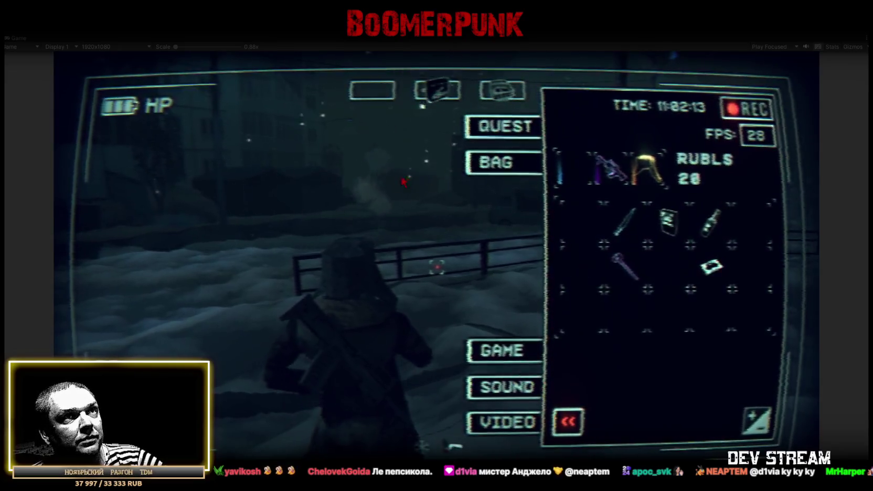
# Close the inventory and walk along the snowy fence, past the gate, onto the railing path.
pyautogui.press('Tab')
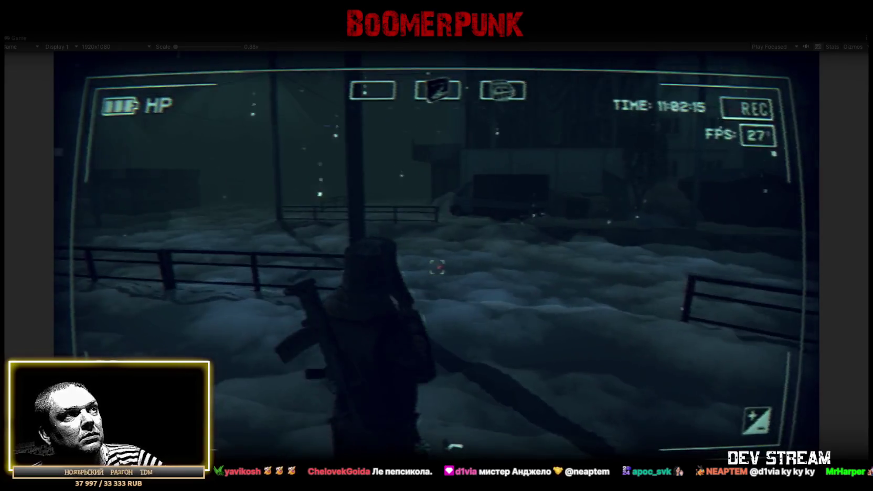
pyautogui.press('w')
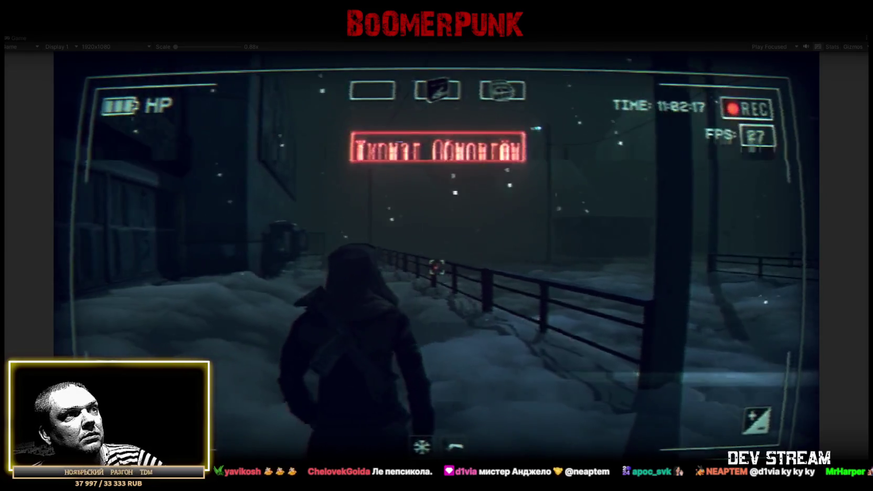
pyautogui.press('w')
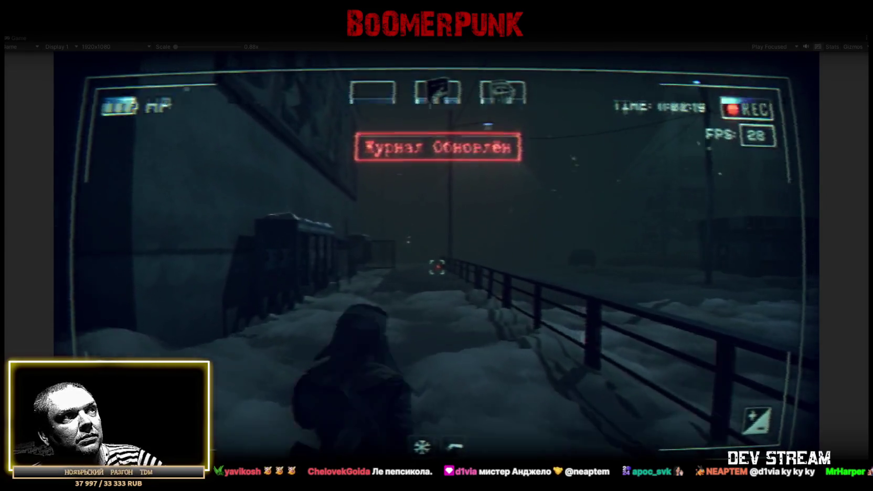
pyautogui.press('w')
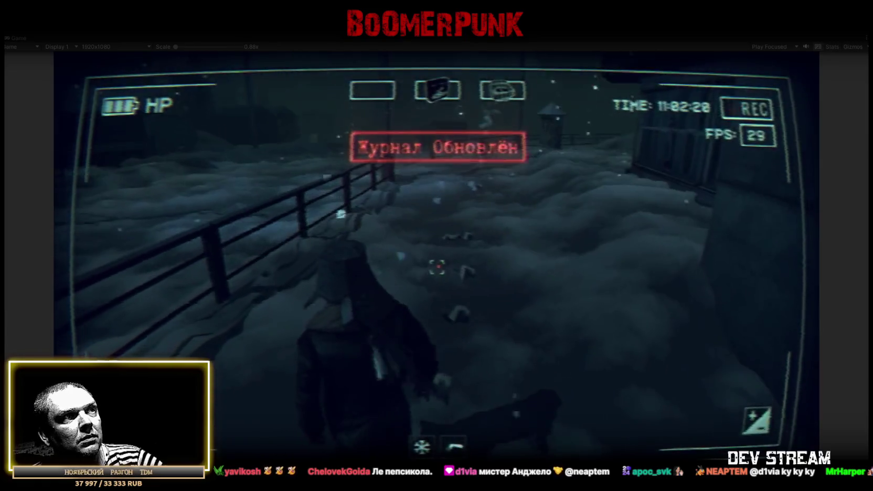
pyautogui.press('w')
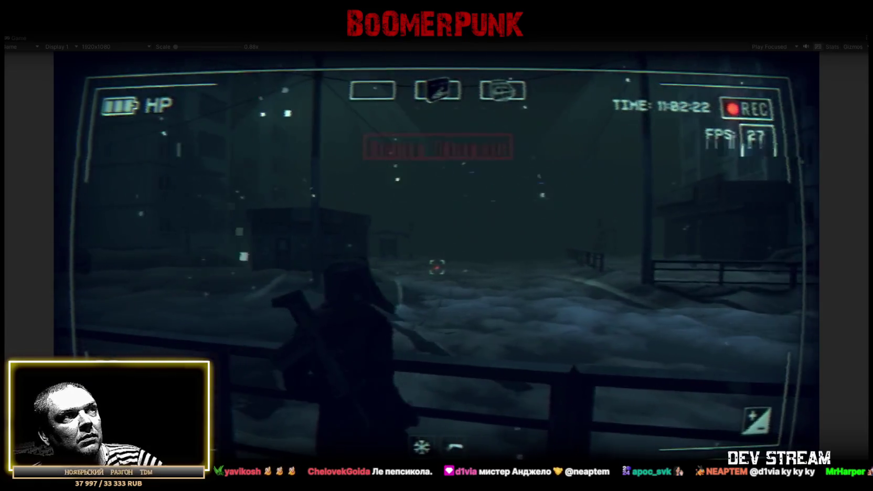
pyautogui.press('w')
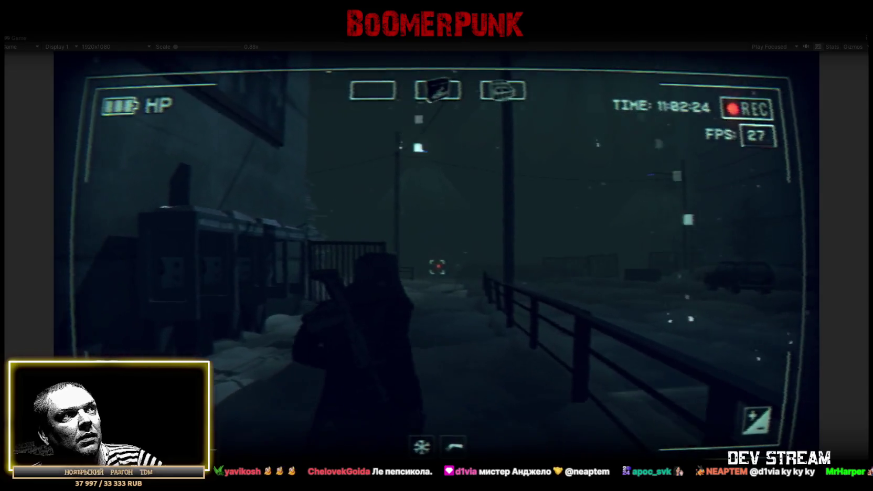
pyautogui.press('w')
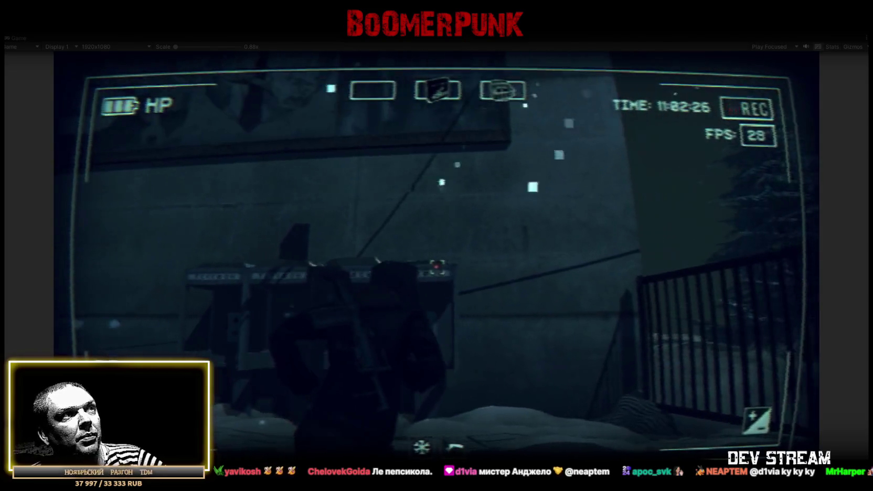
pyautogui.press('w')
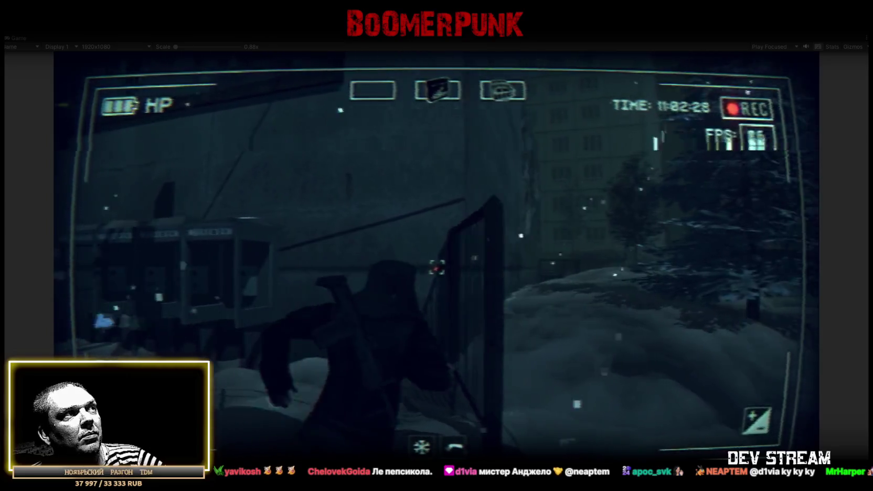
pyautogui.press('w')
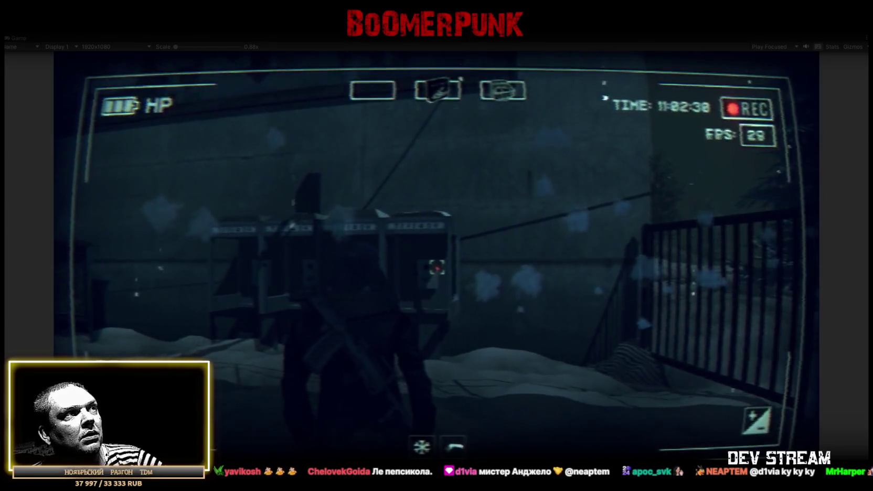
# Keep walking through the snow and over the snow mound toward the buildings and street lamp.
pyautogui.press('w')
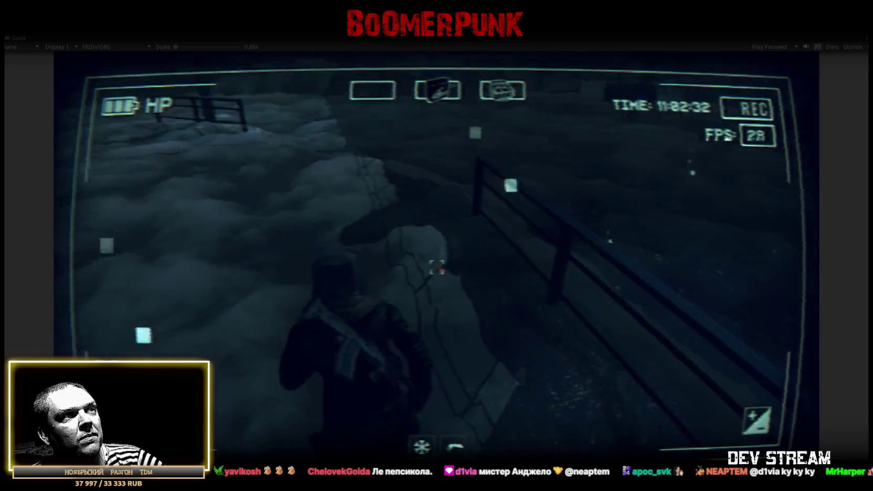
pyautogui.press('w')
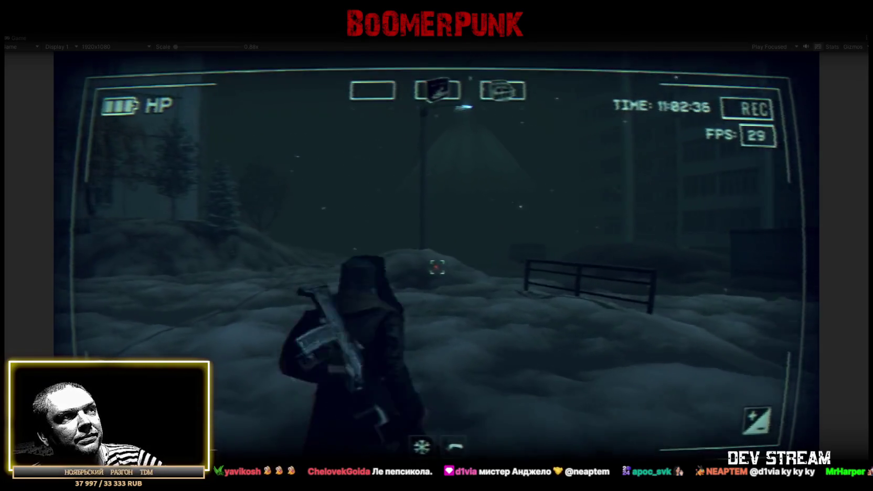
pyautogui.press('w')
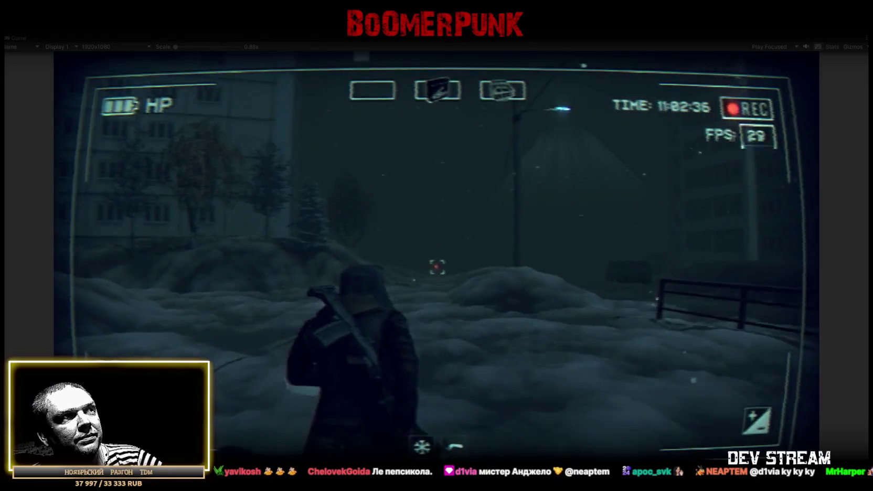
pyautogui.press('w')
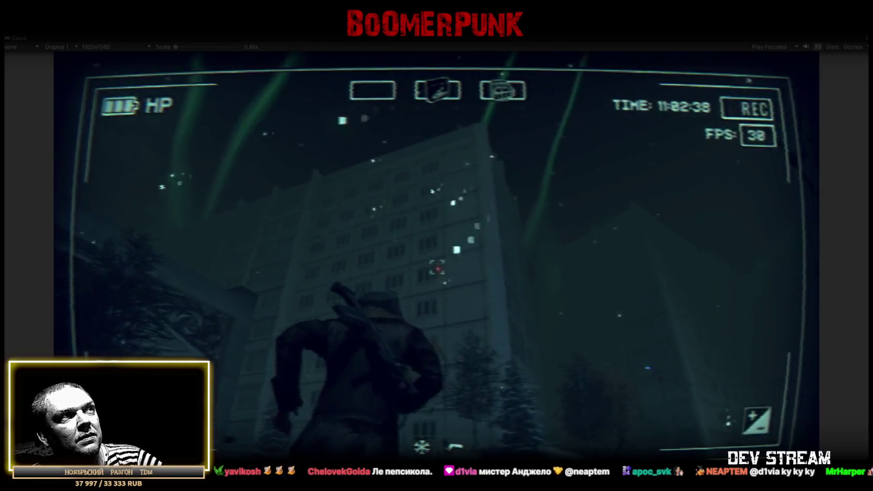
pyautogui.press('w')
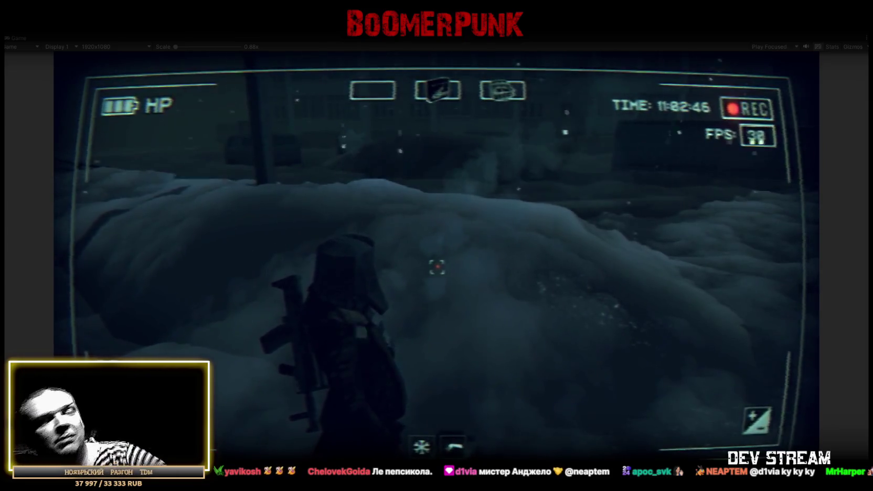
pyautogui.press('w')
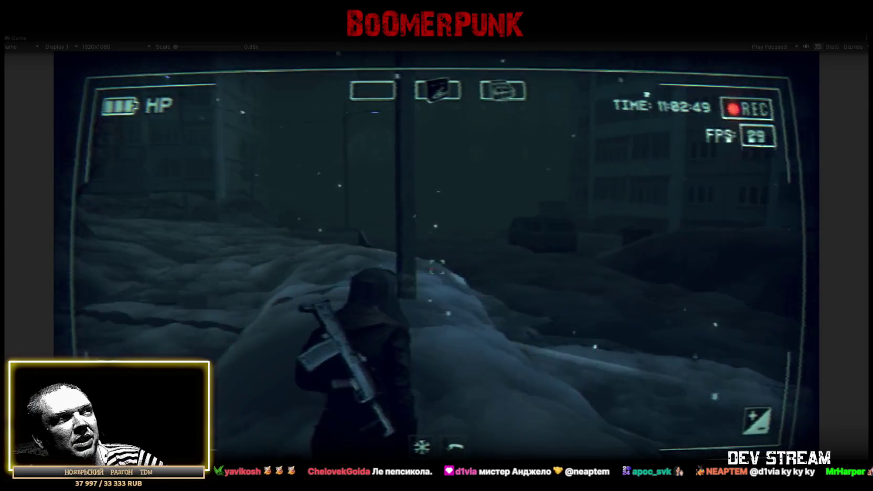
pyautogui.press('w')
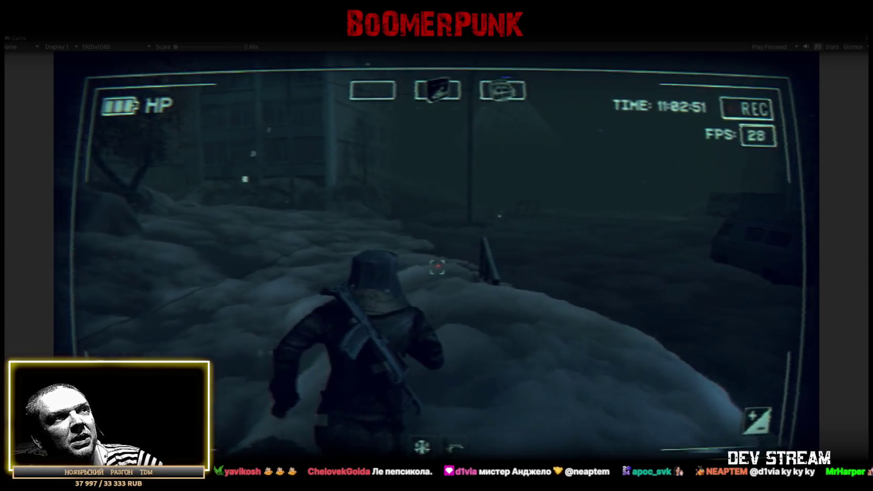
pyautogui.press('w')
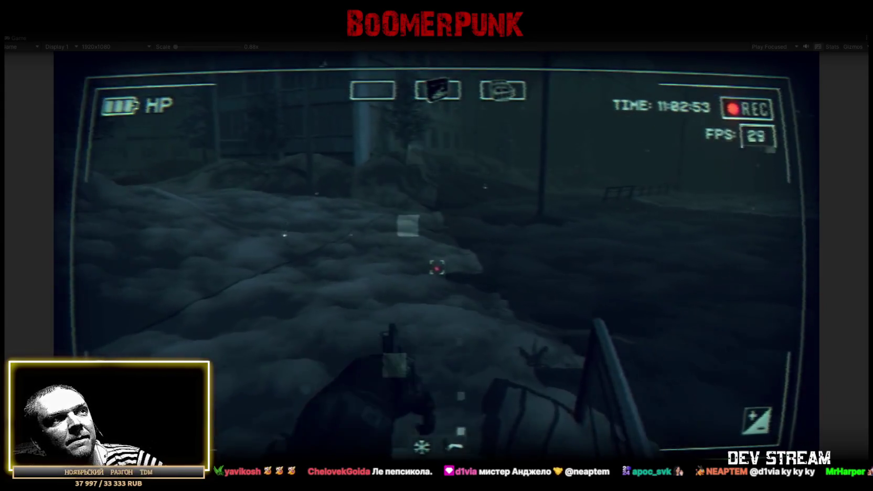
pyautogui.press('w')
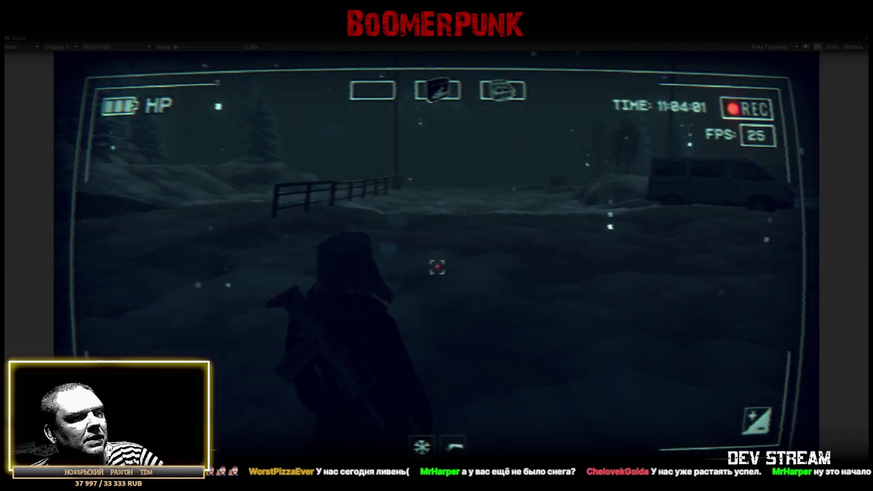
# Switch away from the game to bring up the Weather app forecast.
pyautogui.hotkey('alt', 'Tab')
pyautogui.moveTo(502, 375); pyautogui.dragTo(487, 89)
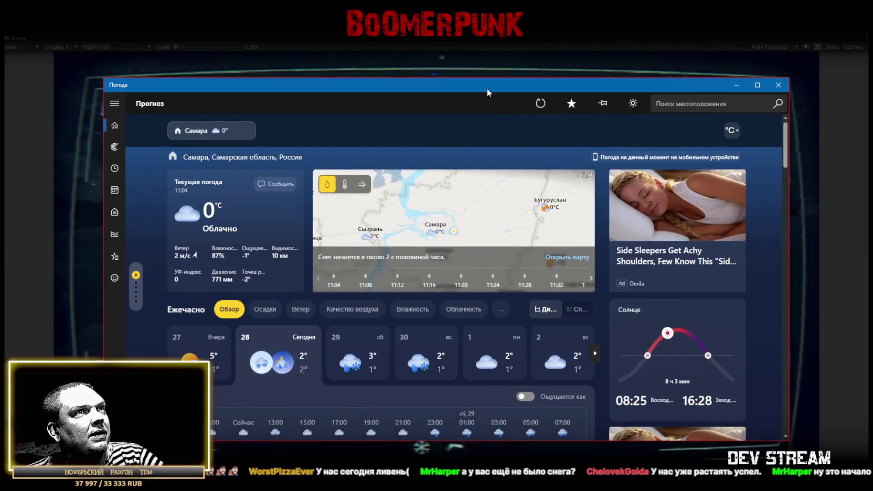
pyautogui.click(758, 85)
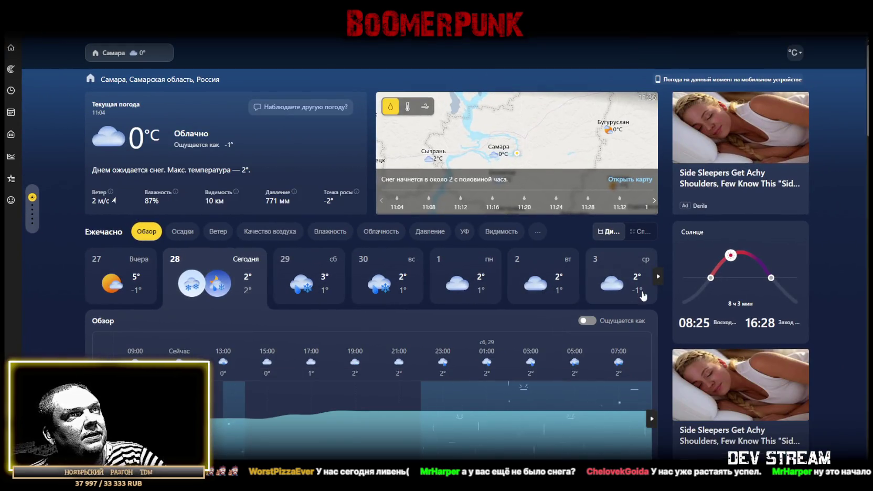
pyautogui.click(656, 278)
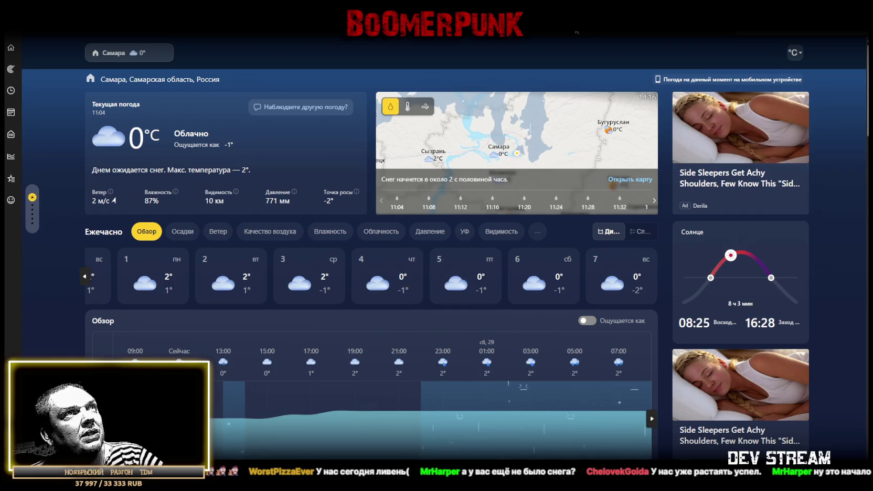
pyautogui.press('super+Down')
pyautogui.click(555, 295)
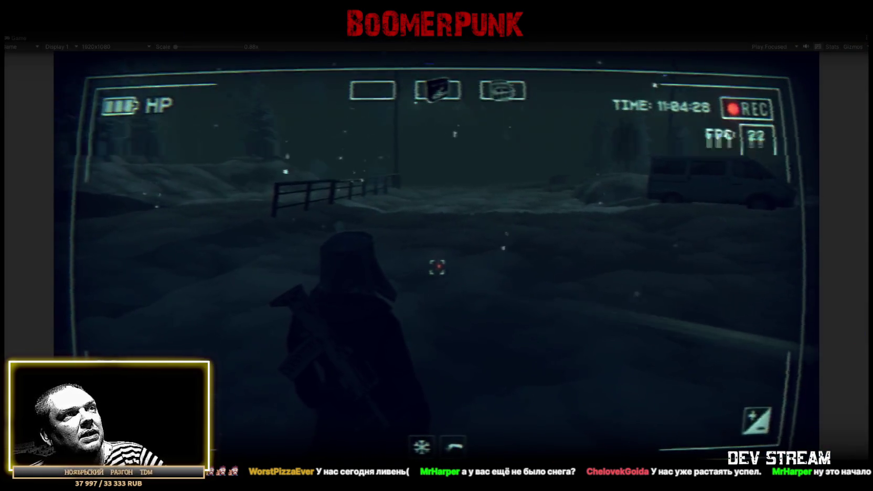
# Walk the character along the road and through the snow toward the trees and boxes.
pyautogui.press('w')
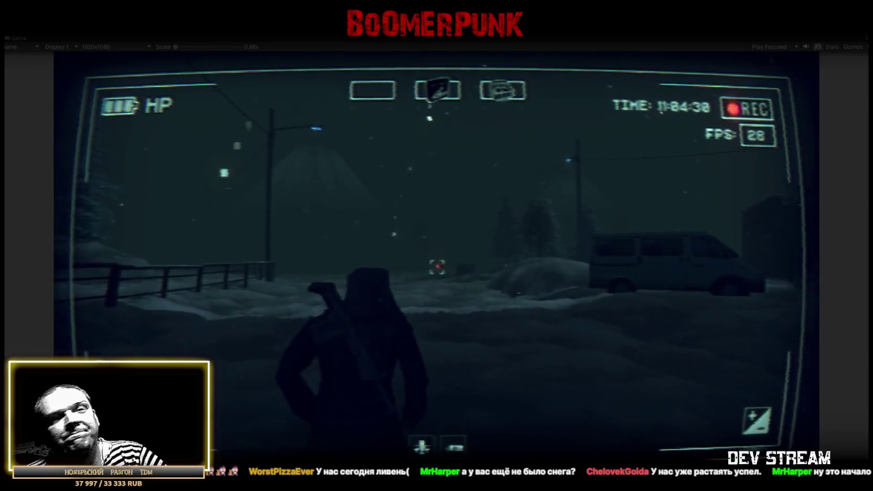
pyautogui.press('w')
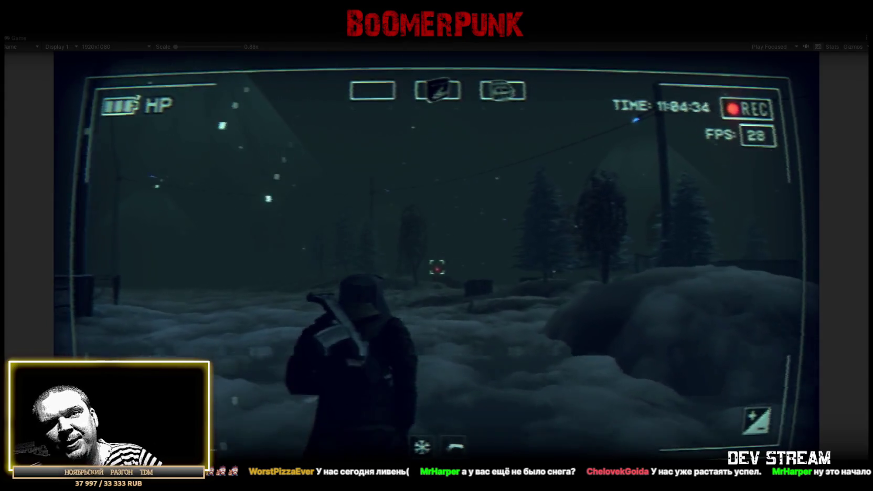
pyautogui.press('w')
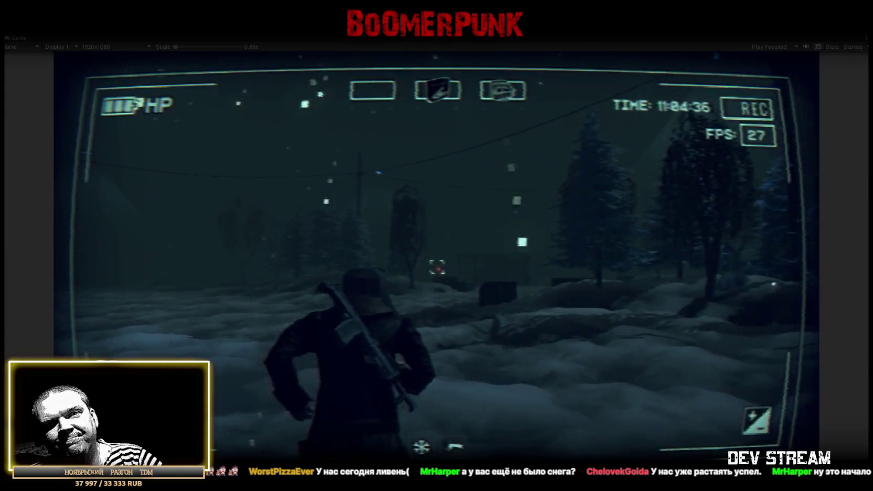
pyautogui.press('w')
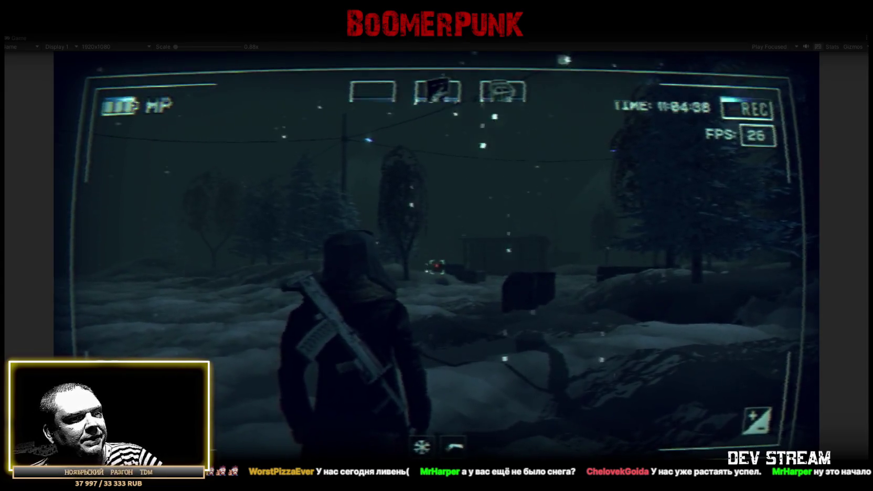
pyautogui.press('w')
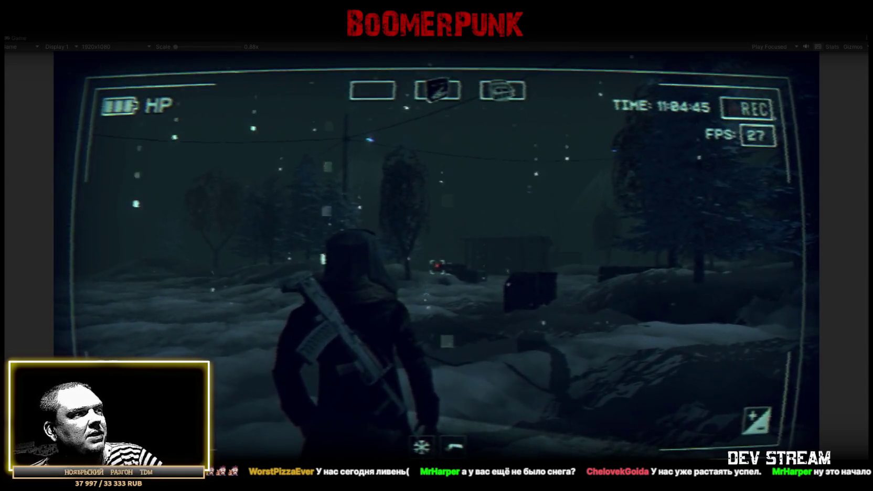
pyautogui.press('w')
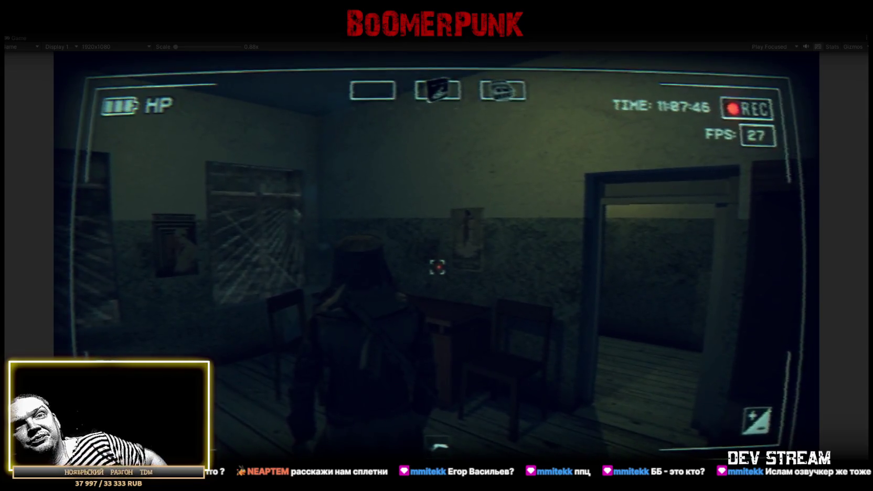
# Walk out of the room through the dark blue corridor up to the windowed doorway.
pyautogui.press('w')
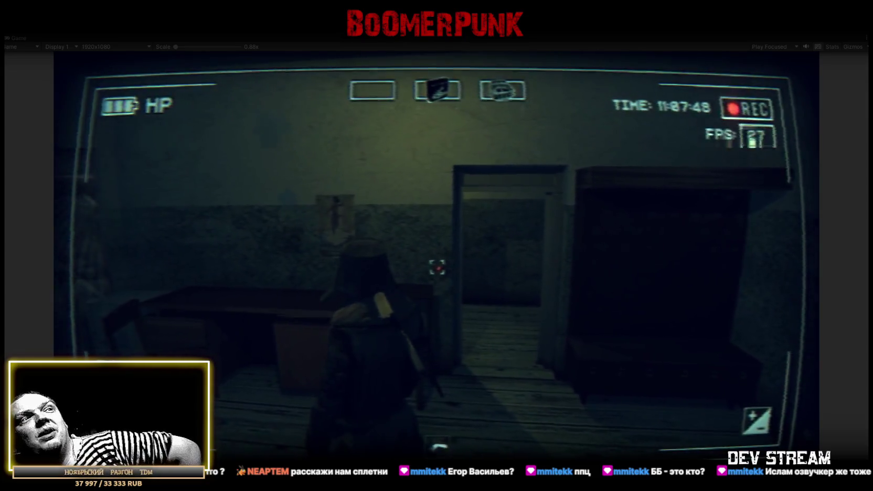
pyautogui.press('w')
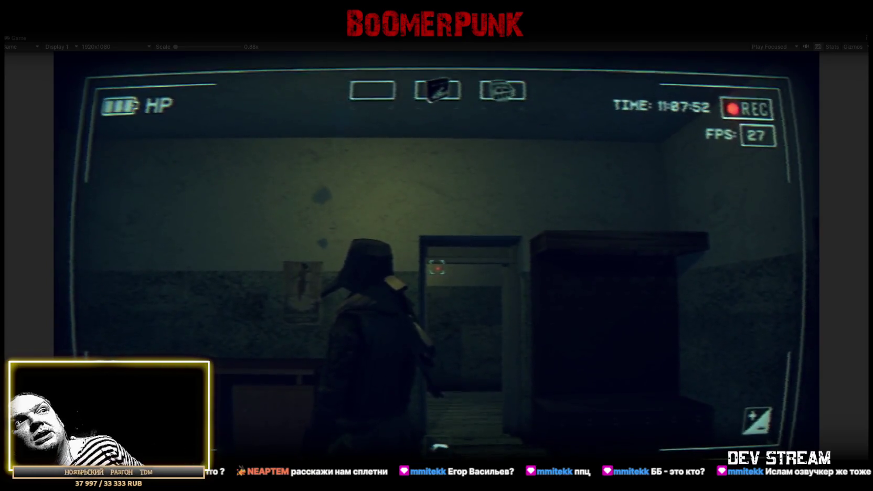
pyautogui.press('w')
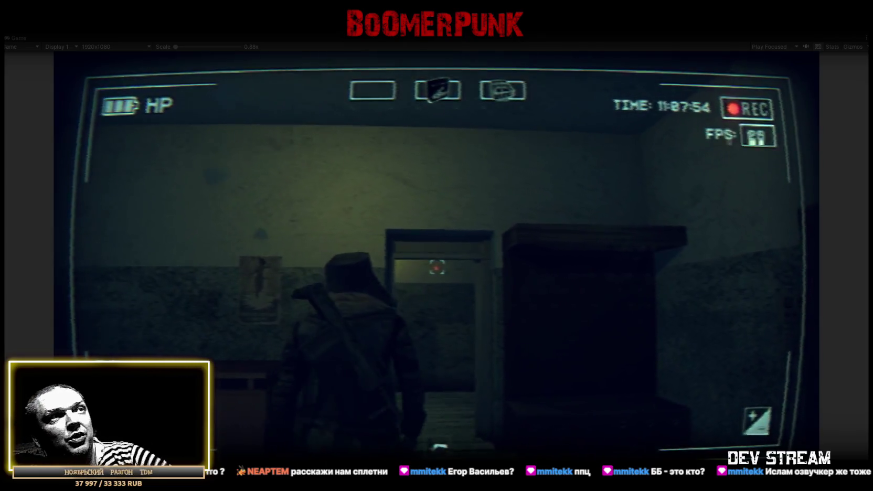
pyautogui.press('w')
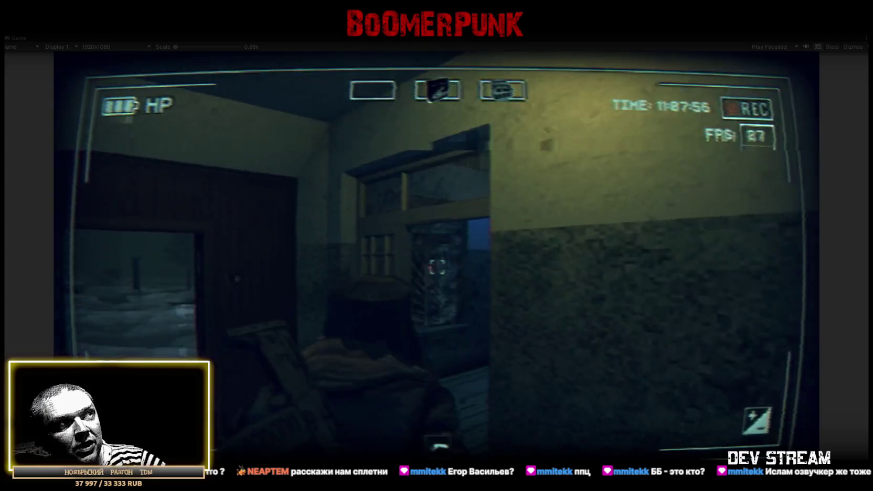
pyautogui.press('w')
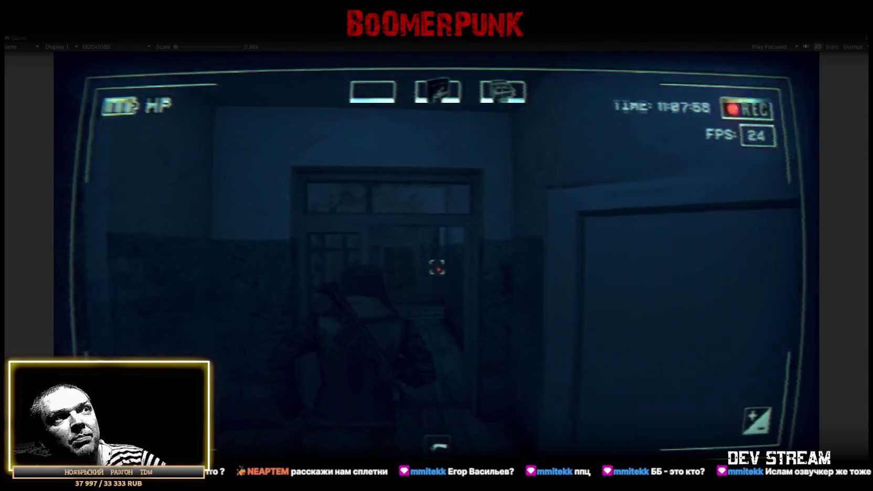
pyautogui.press('w')
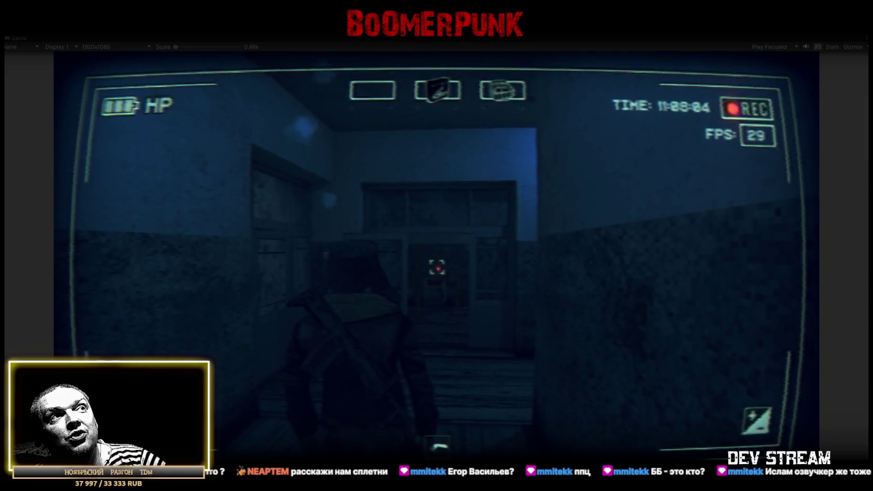
pyautogui.press('w')
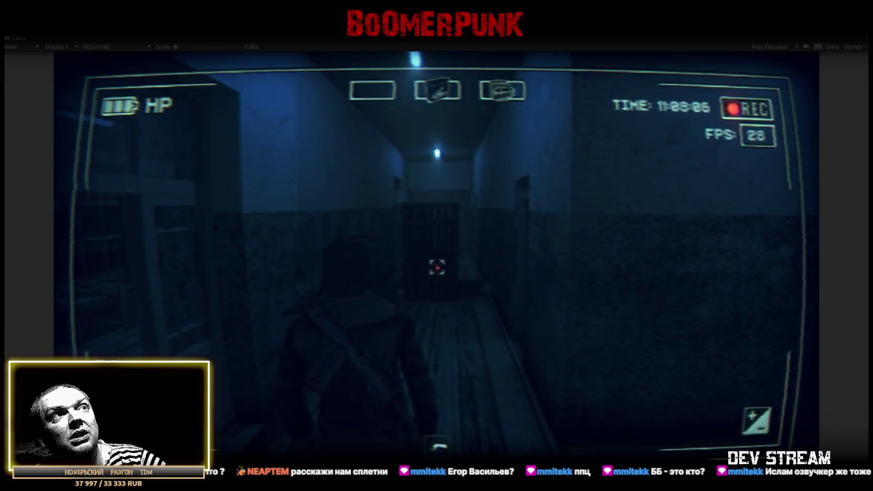
pyautogui.press('w')
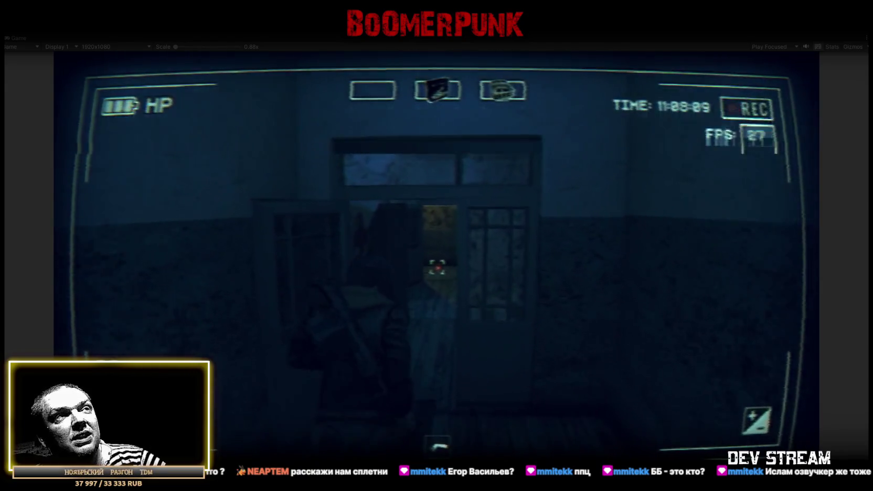
pyautogui.press('w')
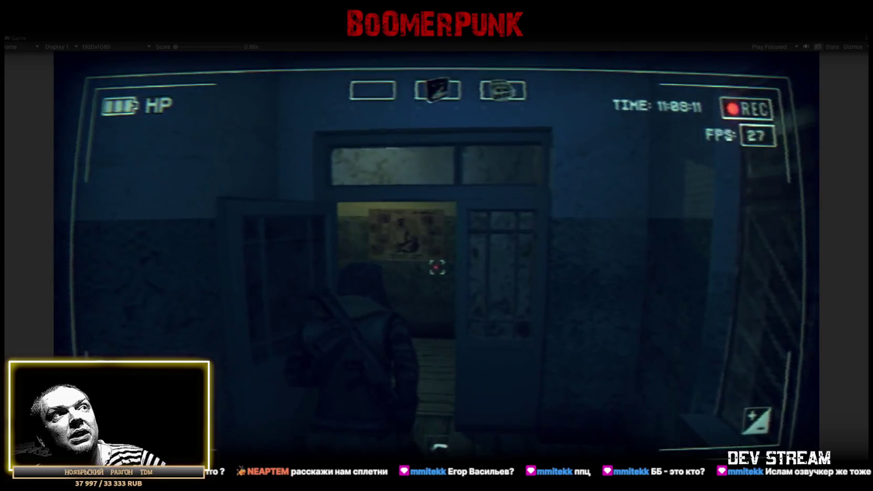
# Pass through the tiled room and lit corridor into the room with the stove pipe.
pyautogui.press('w')
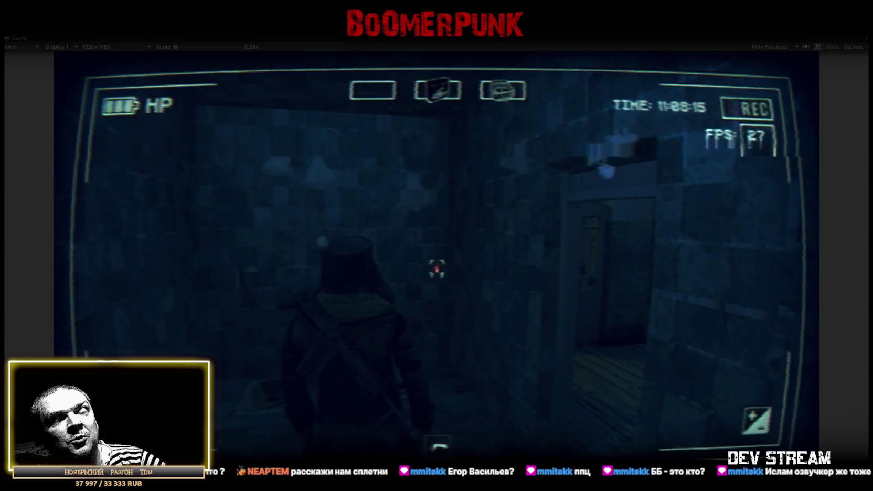
pyautogui.press('w')
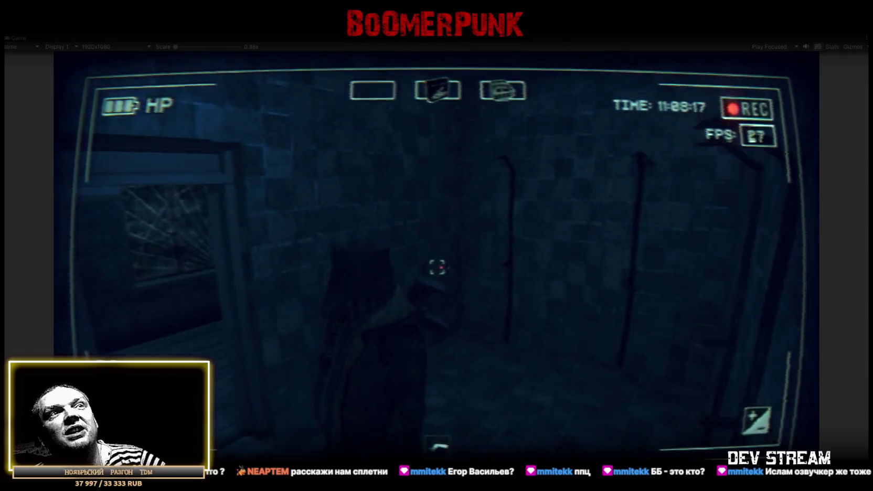
pyautogui.press('w')
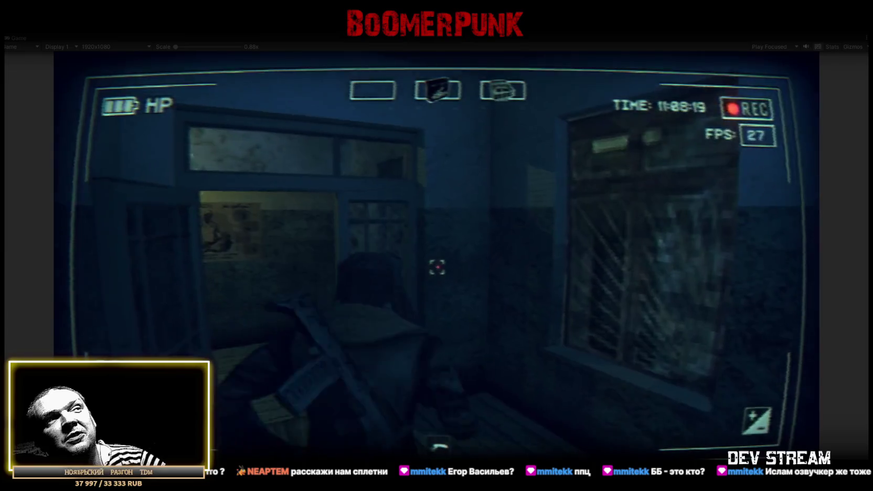
pyautogui.press('w')
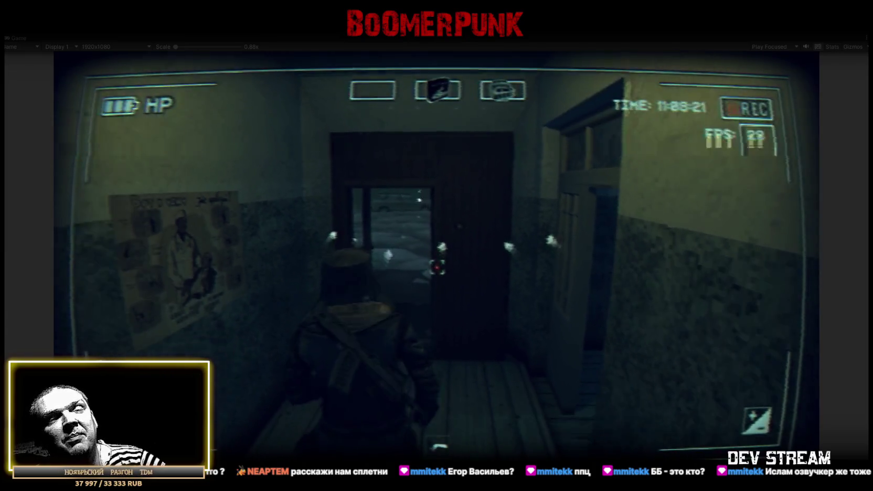
pyautogui.press('w')
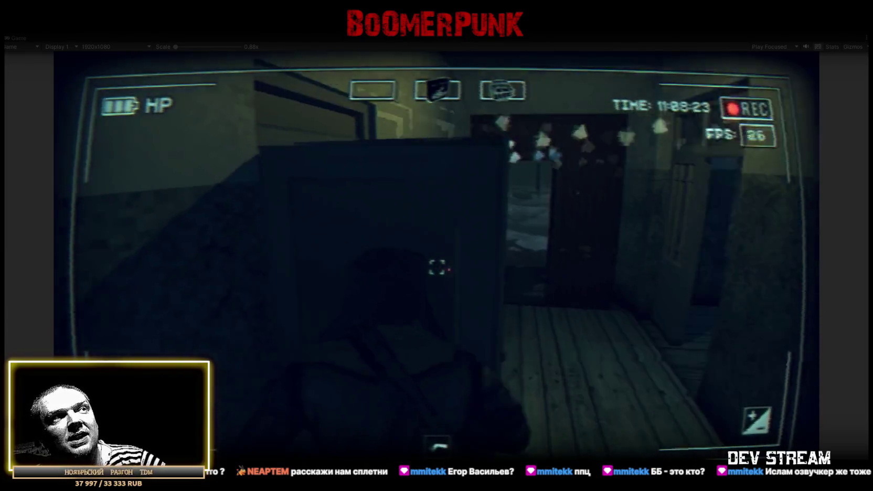
pyautogui.press('w')
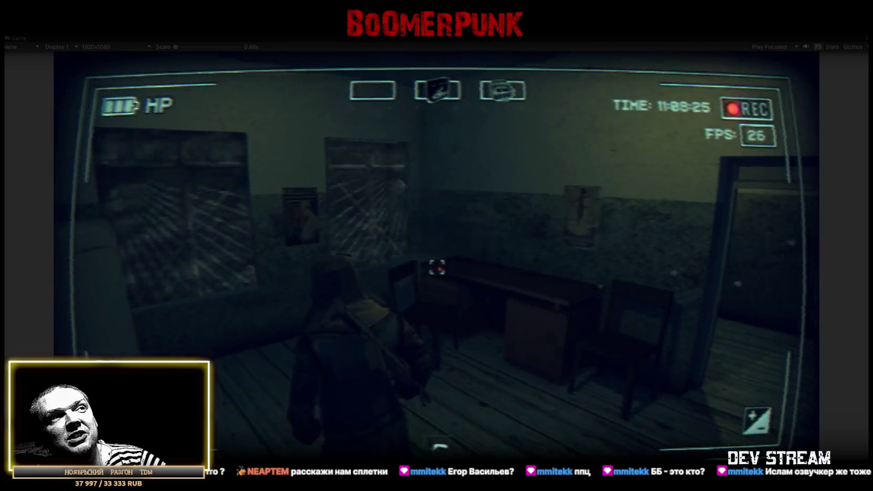
pyautogui.press('w')
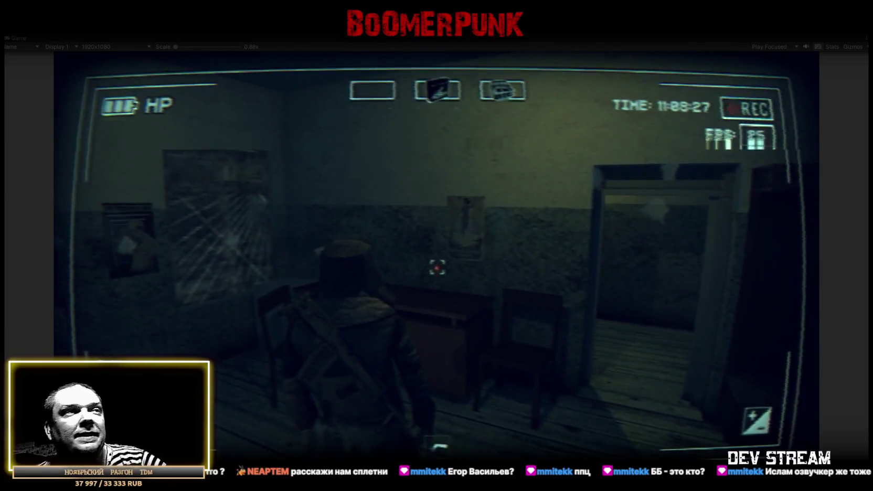
pyautogui.press('w')
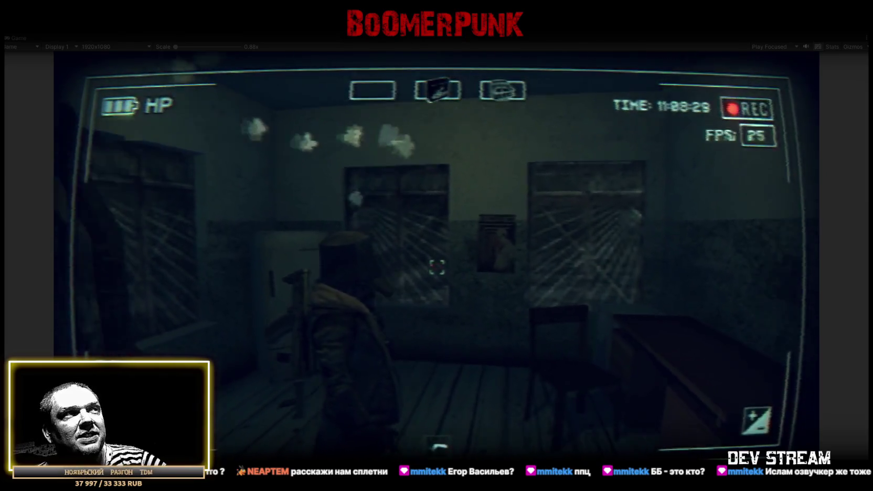
pyautogui.press('s')
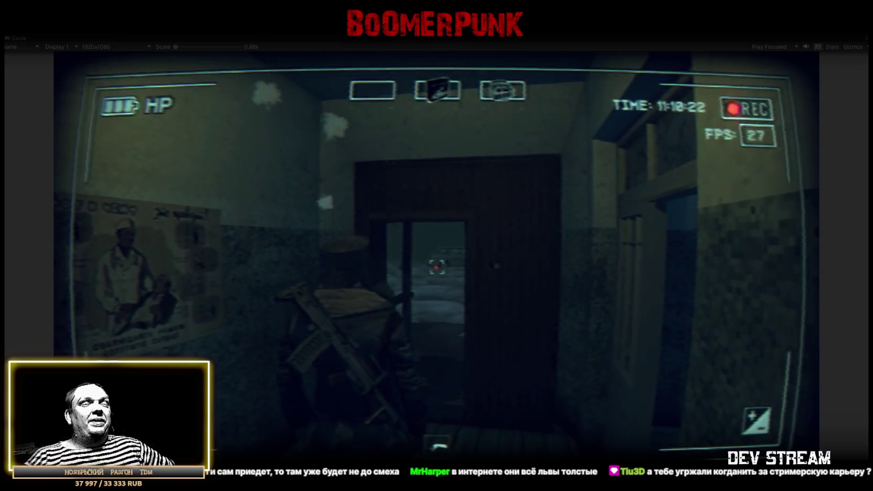
# Walk out the doorway into the snowy yard, bringing the car and bus stop into view.
pyautogui.press('w')
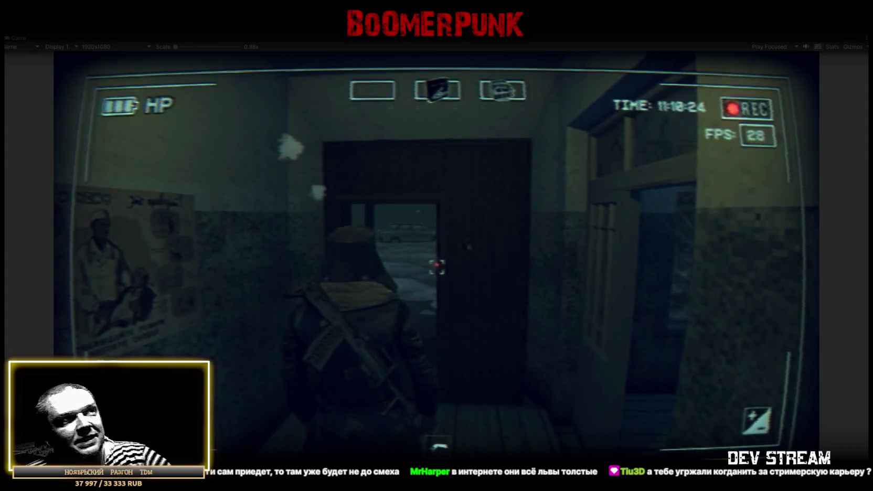
pyautogui.press('w')
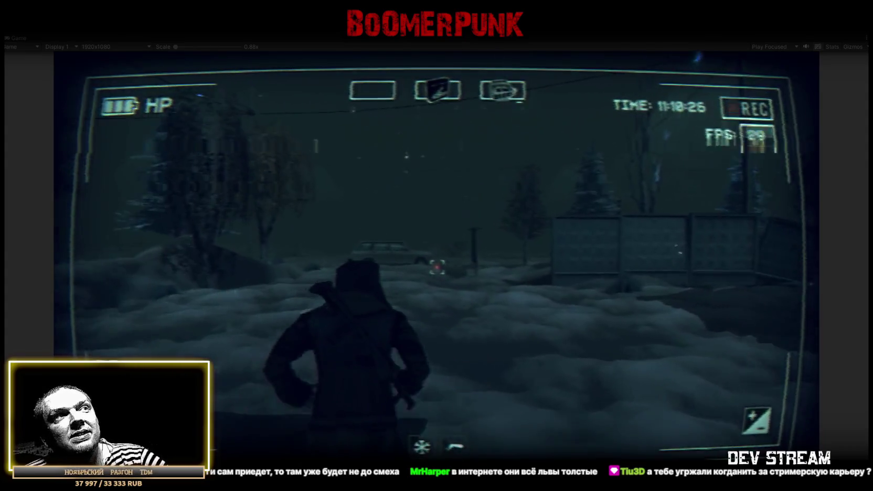
pyautogui.press('w')
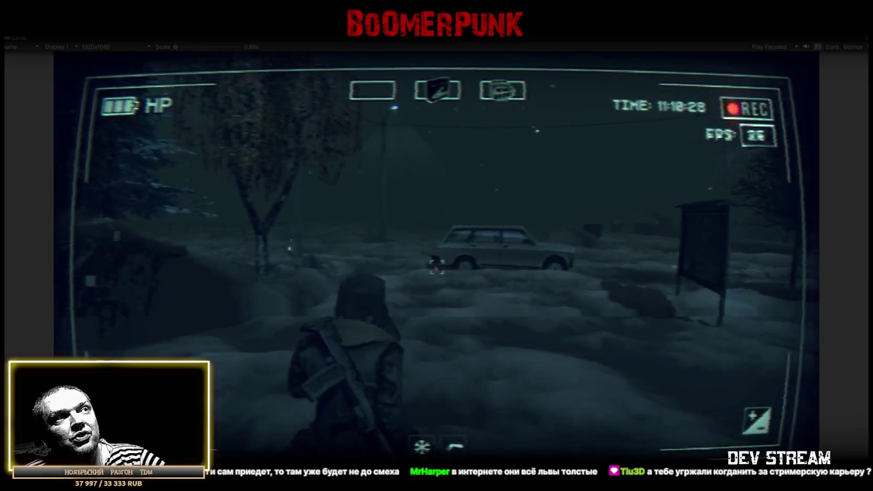
pyautogui.press('w')
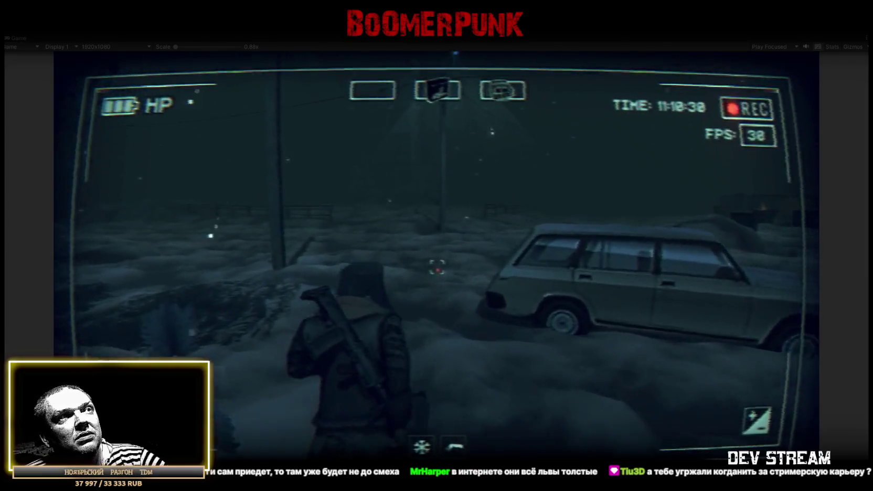
pyautogui.press('w')
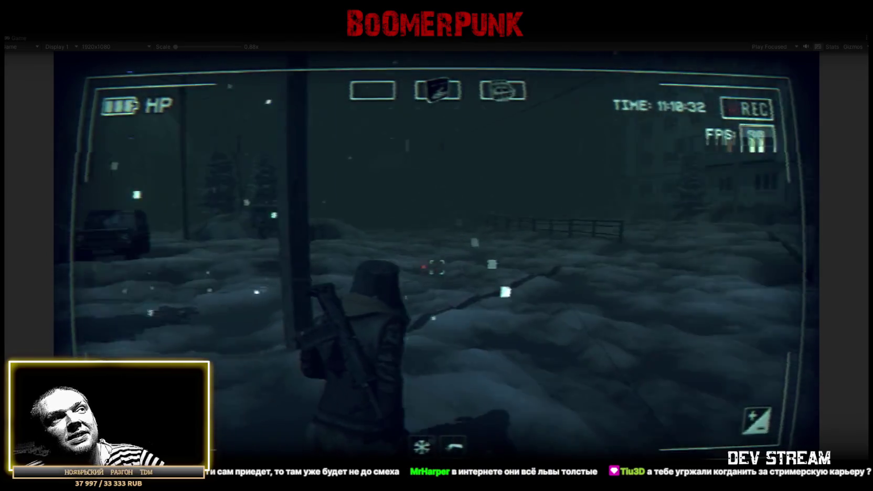
pyautogui.press('w')
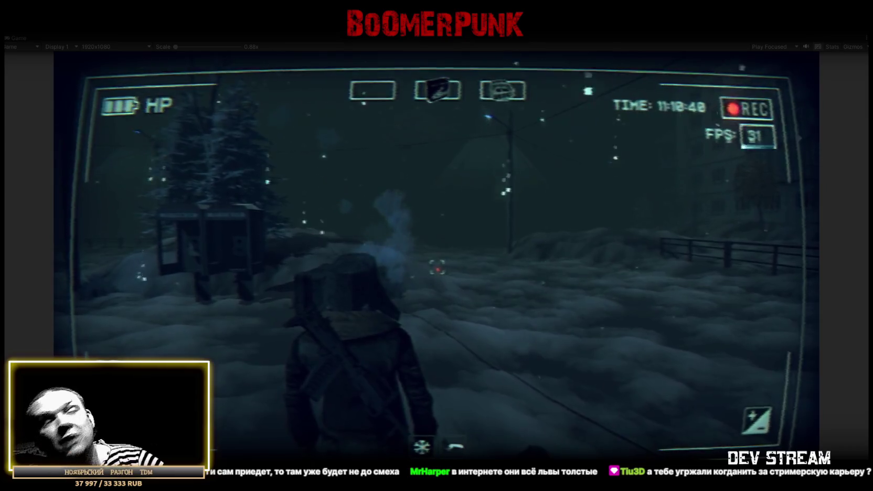
pyautogui.press('w')
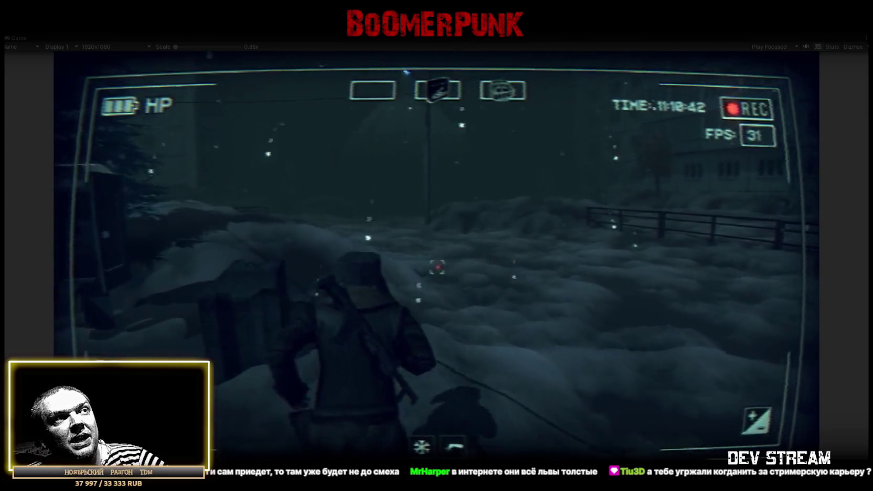
pyautogui.press('w')
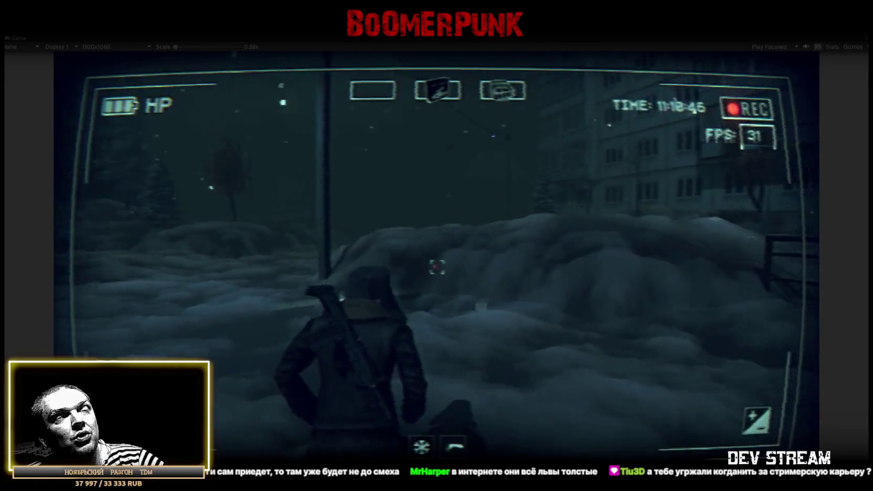
# Steer through the deep snow past the parked car toward the brick wall.
pyautogui.press('w')
pyautogui.press('w')
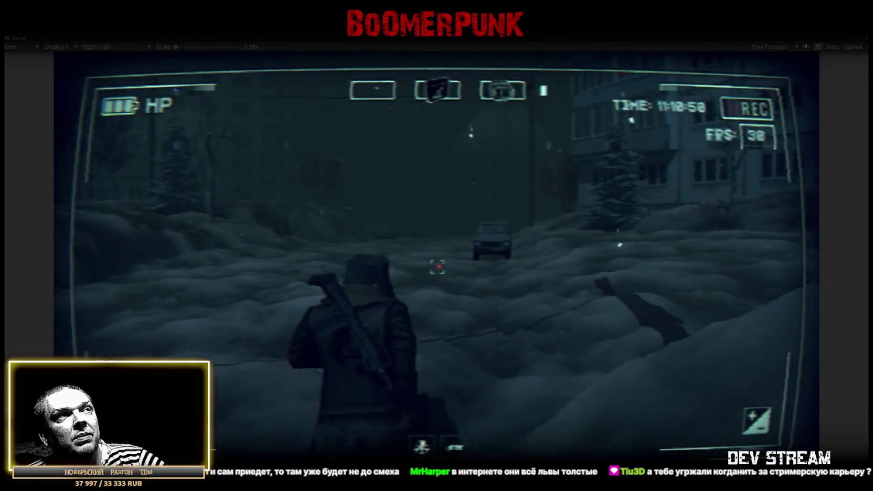
pyautogui.press('w')
pyautogui.press('w')
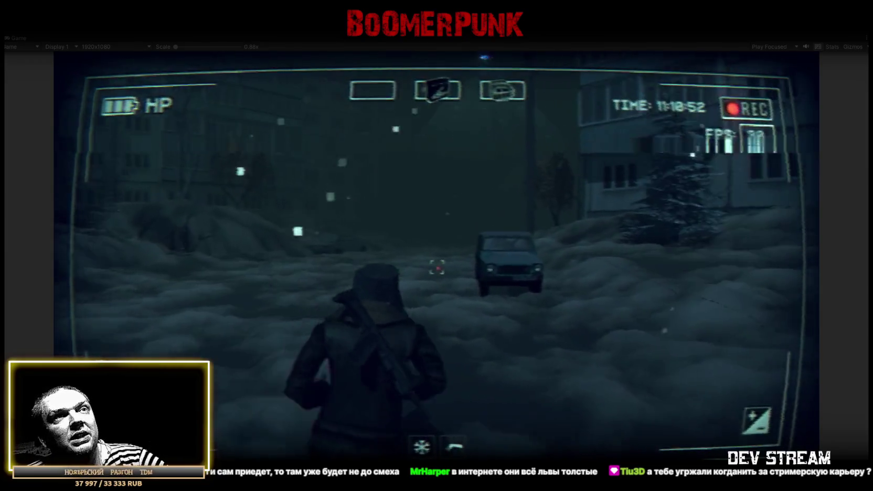
pyautogui.press('w')
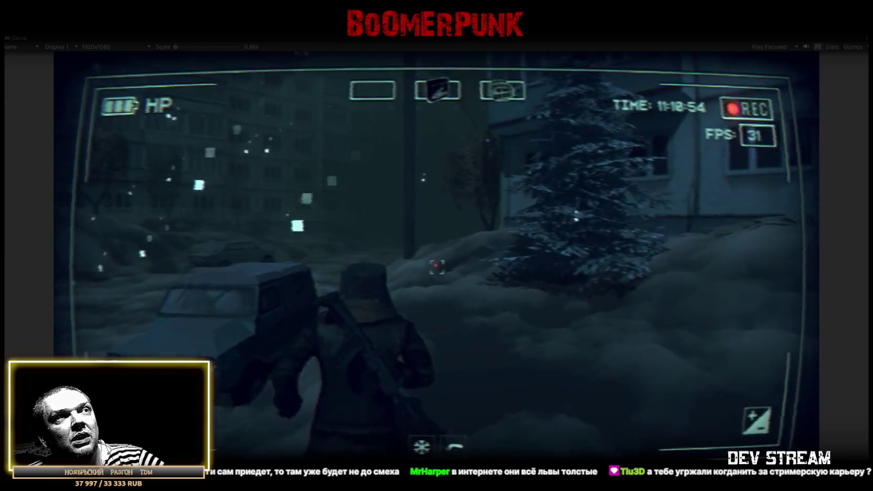
pyautogui.press('w')
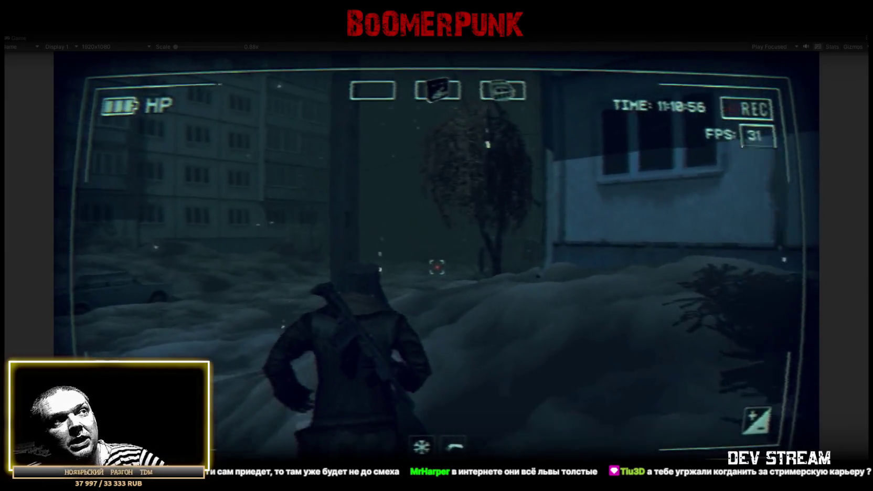
pyautogui.press('w')
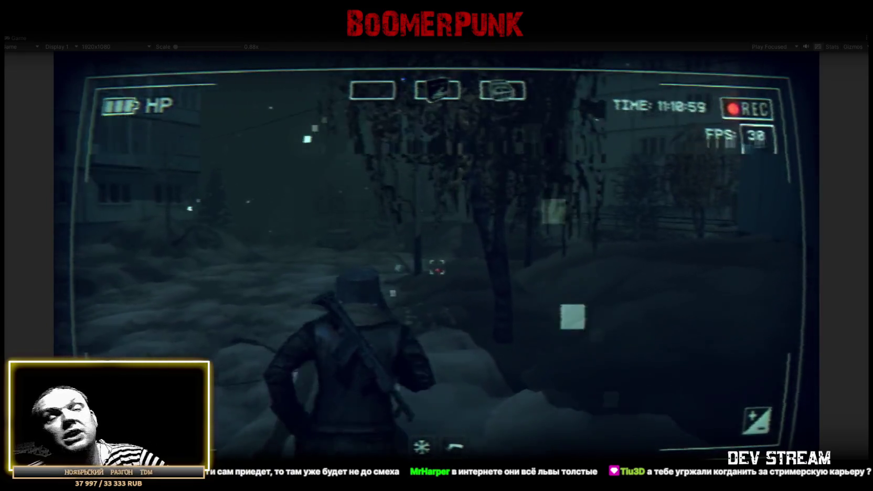
pyautogui.press('w')
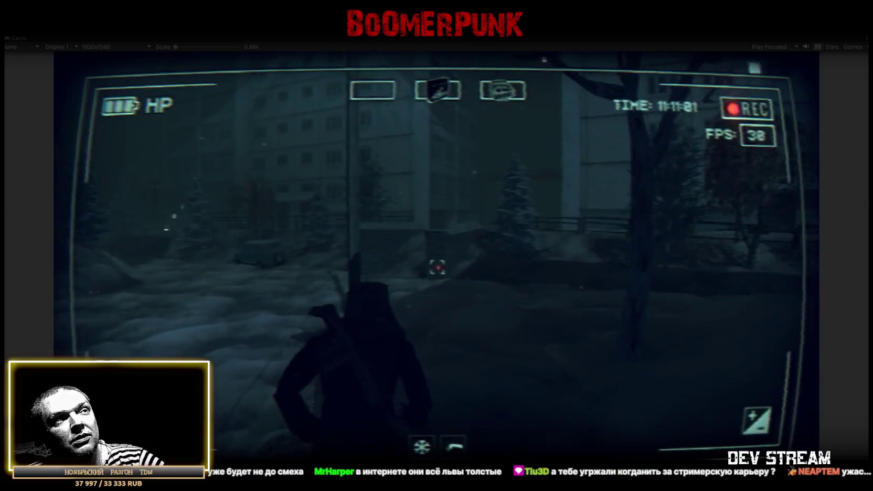
pyautogui.press('w')
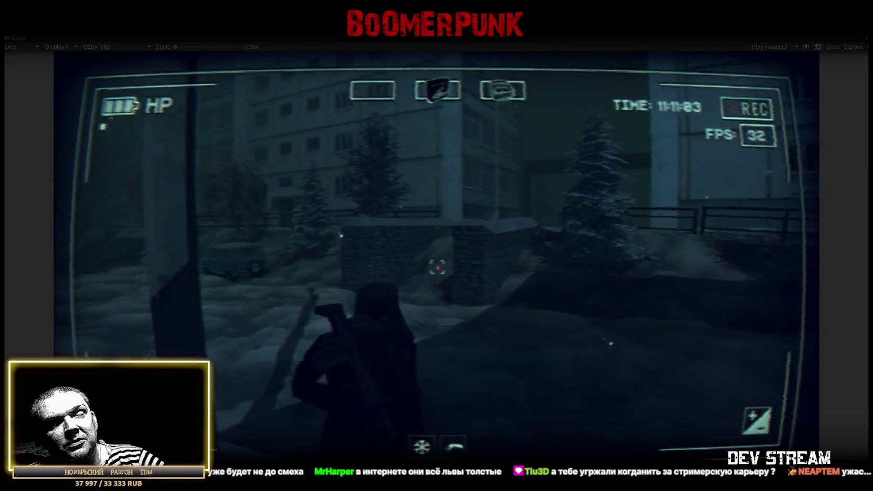
pyautogui.press('w')
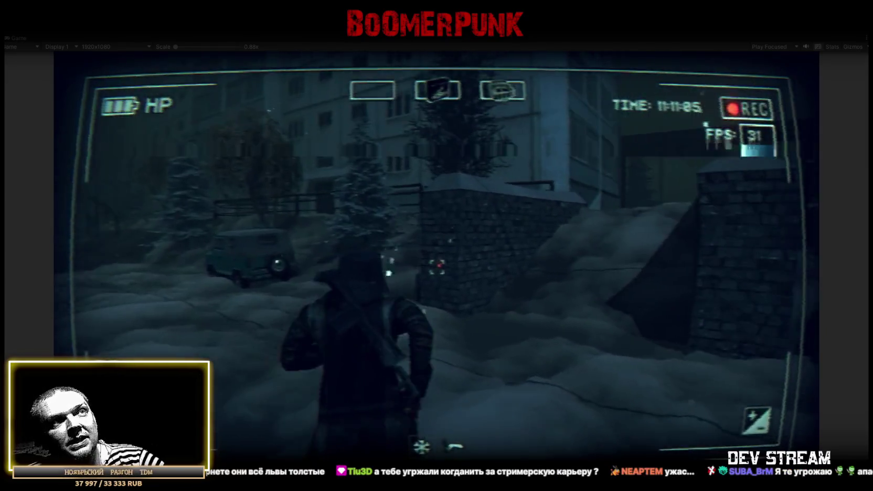
# Walk through the brick-wall gap, along the building and past the parked vehicle to the garages.
pyautogui.press('w')
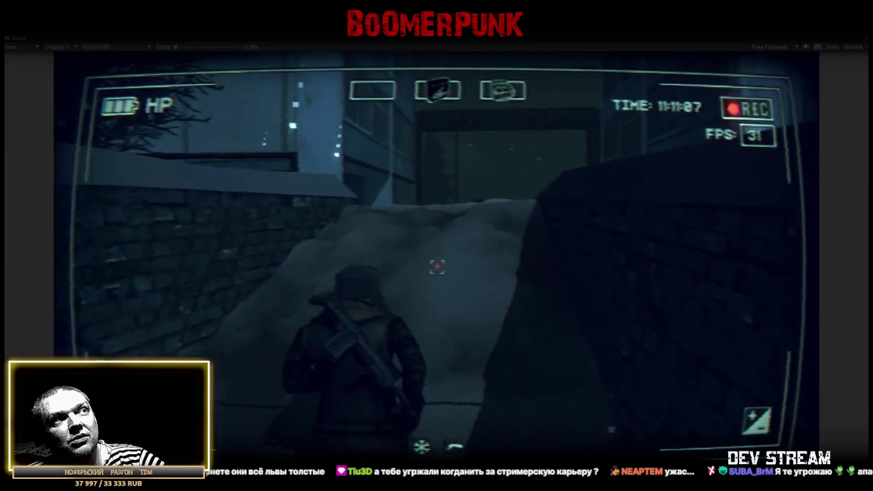
pyautogui.press('w')
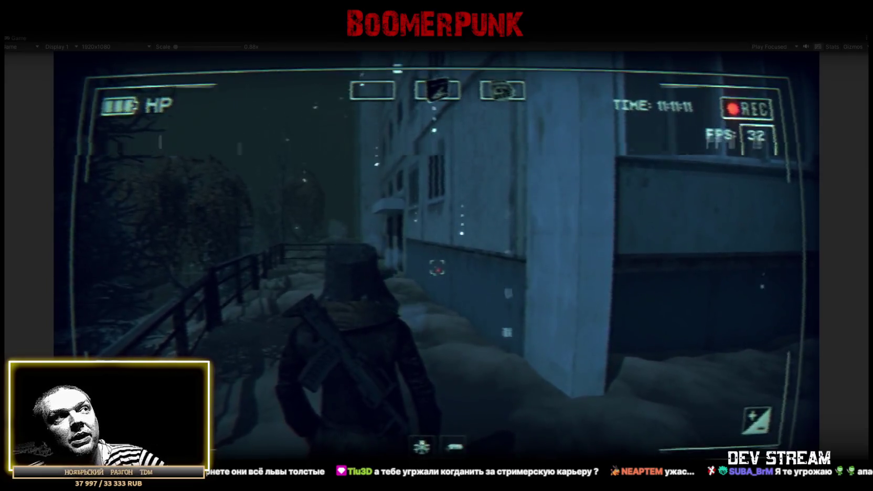
pyautogui.press('w')
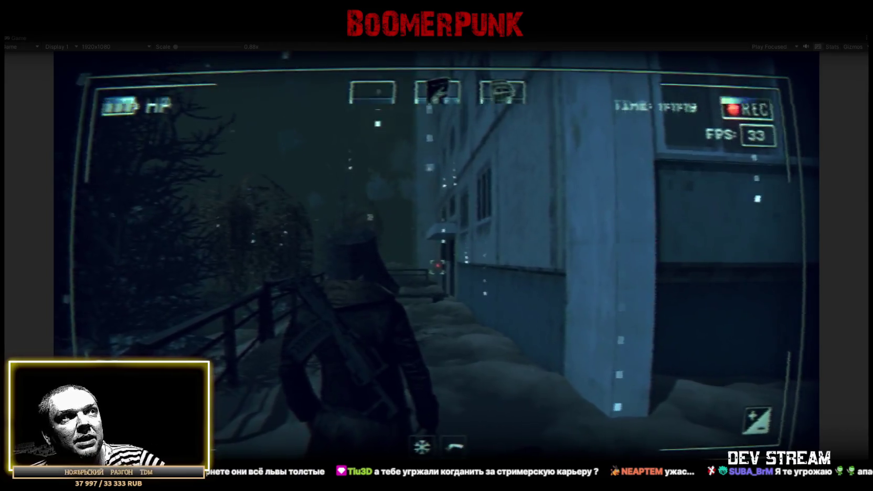
pyautogui.press('w')
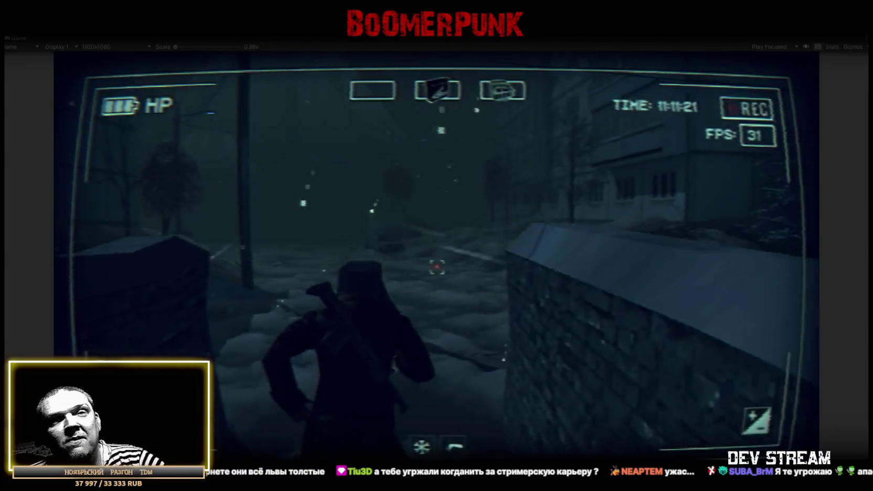
pyautogui.press('w')
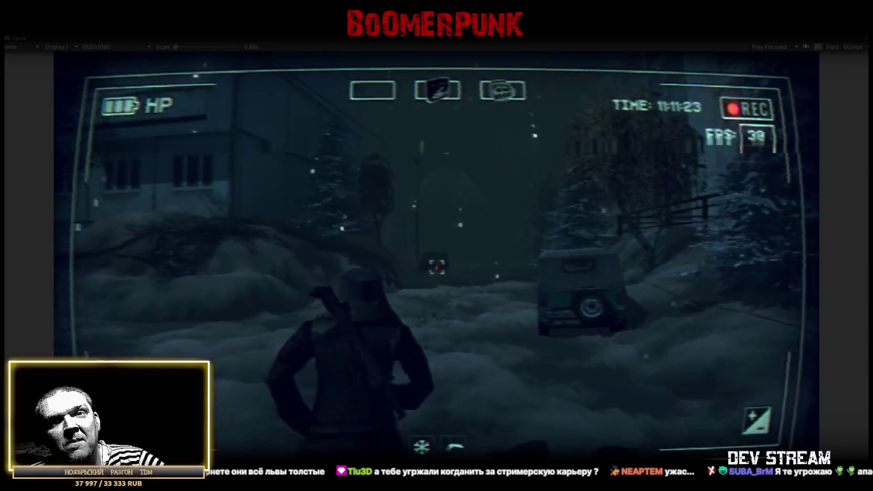
pyautogui.press('w')
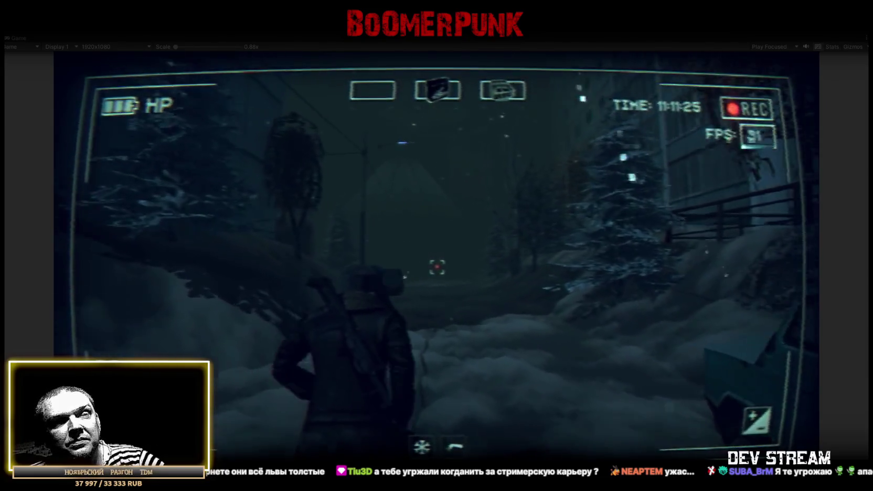
pyautogui.press('w')
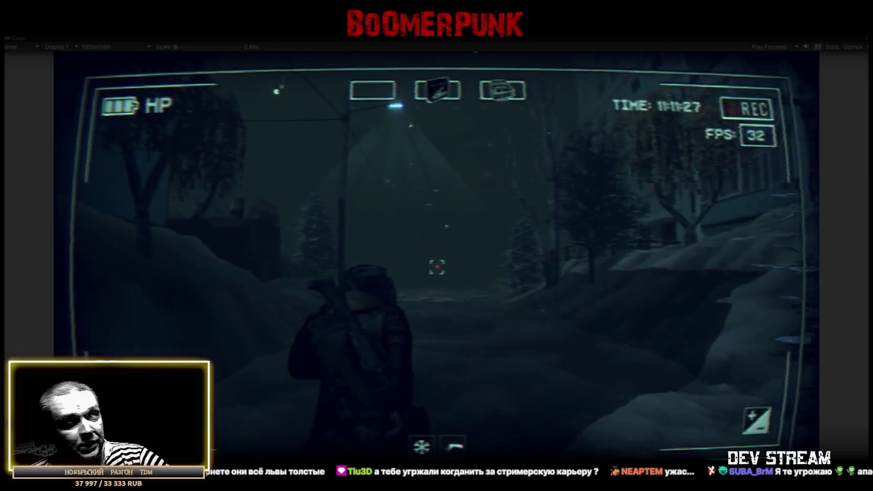
pyautogui.press('w')
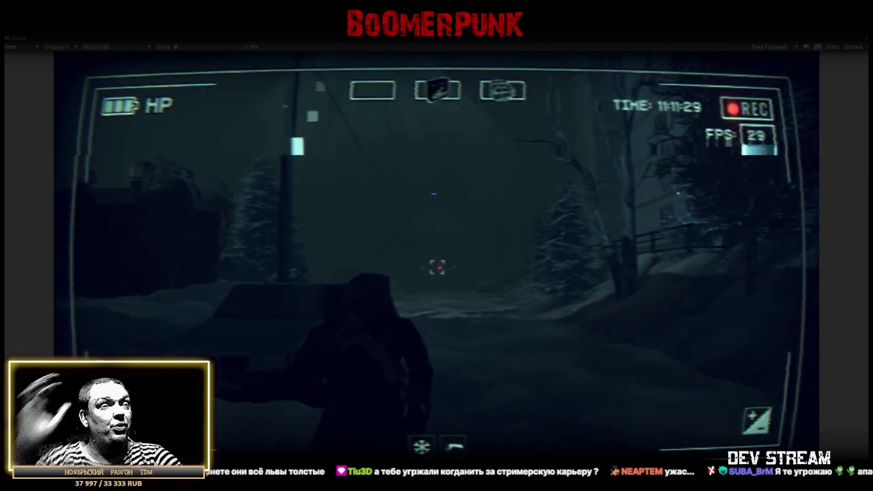
pyautogui.press('w')
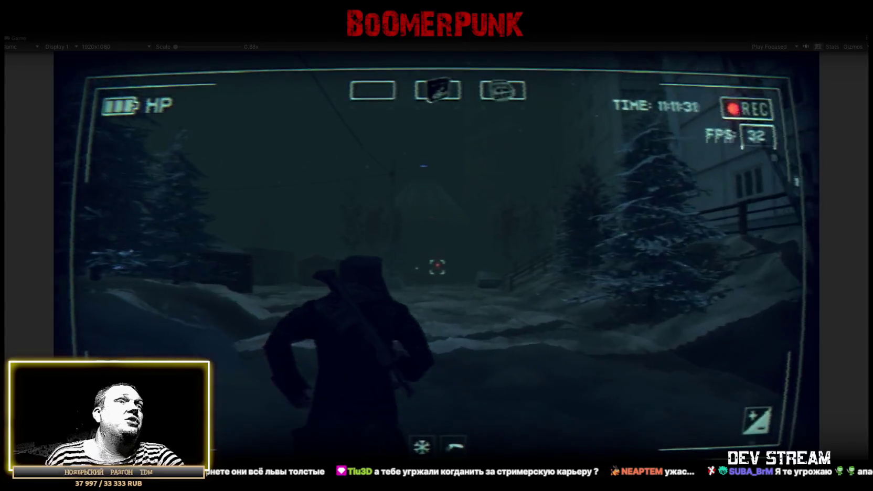
pyautogui.press('w')
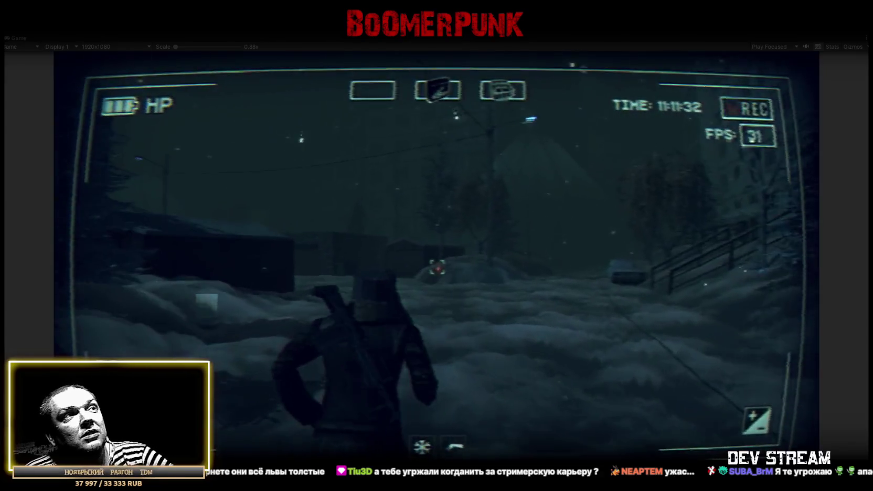
pyautogui.press('w')
pyautogui.press('w')
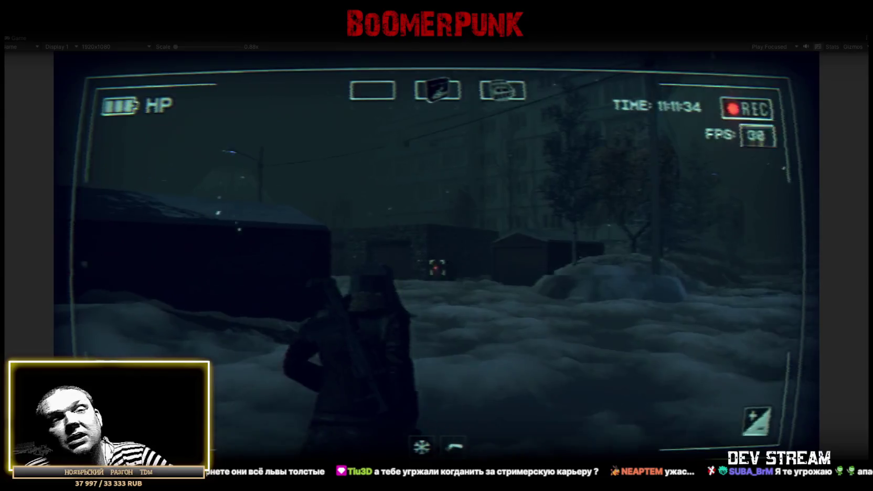
pyautogui.press('w')
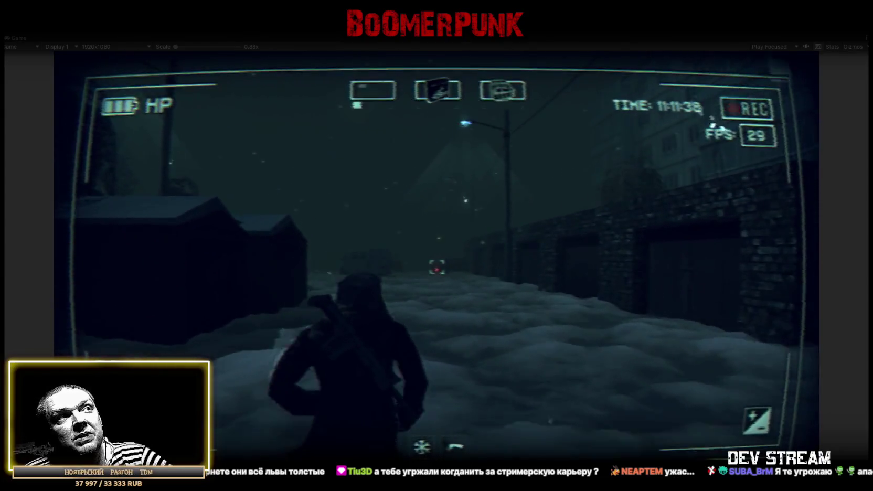
# Walk up the snowy street past the parked cars to the brick garages.
pyautogui.press('w')
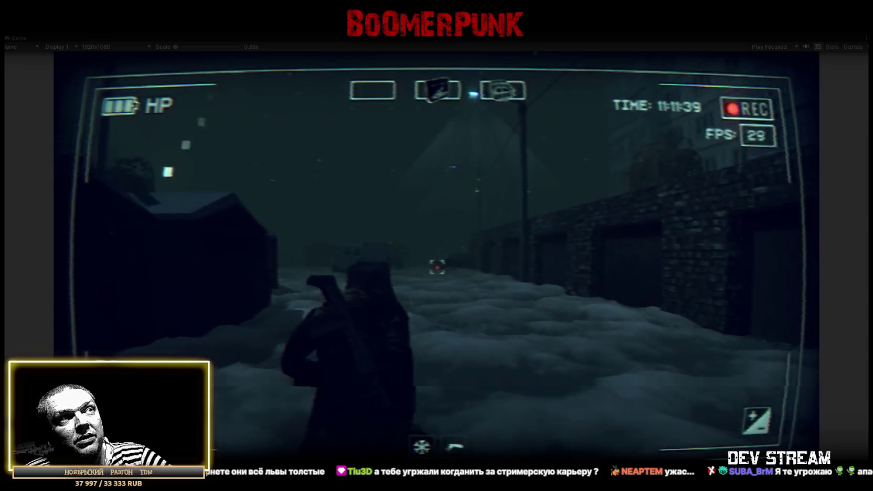
pyautogui.press('w')
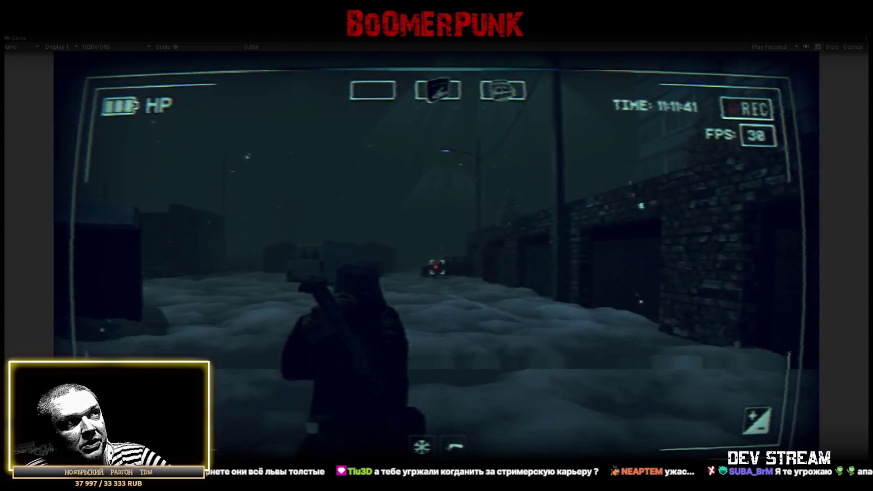
pyautogui.press('w')
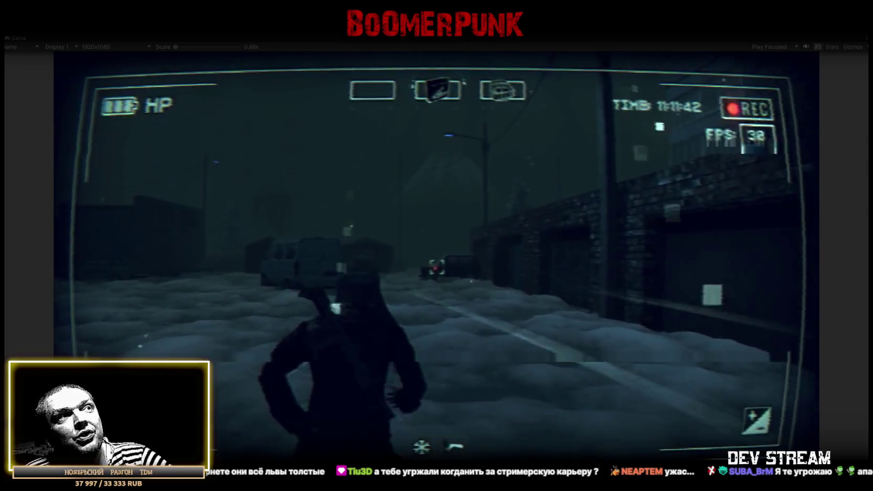
pyautogui.press('w')
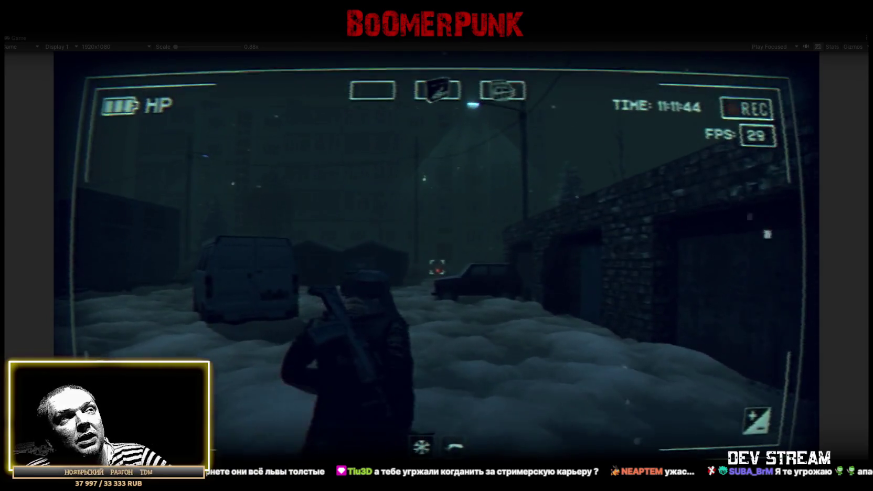
pyautogui.press('w')
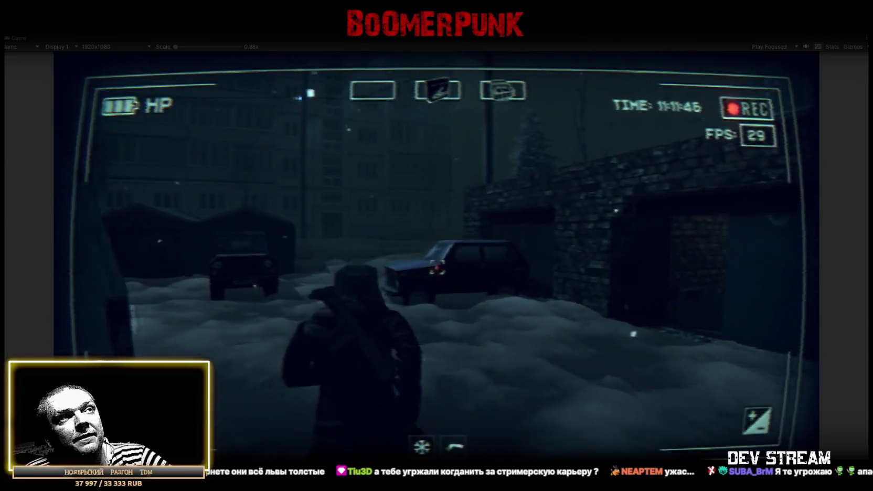
pyautogui.press('w')
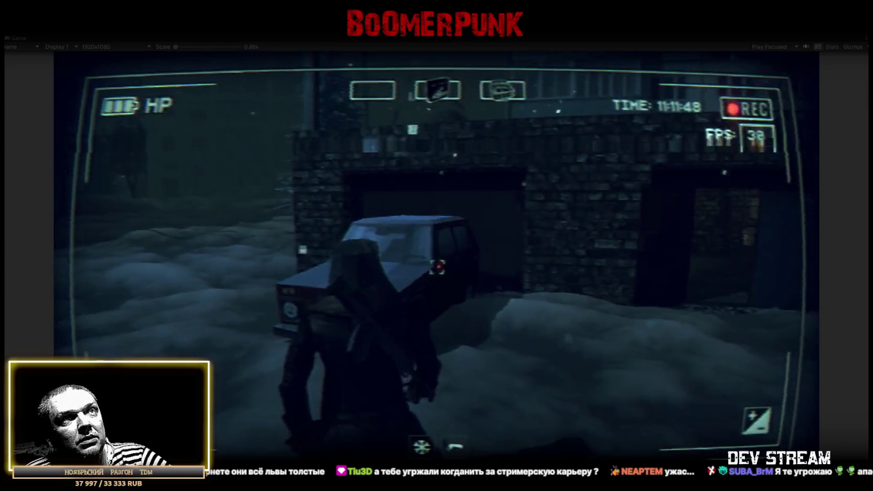
pyautogui.press('w')
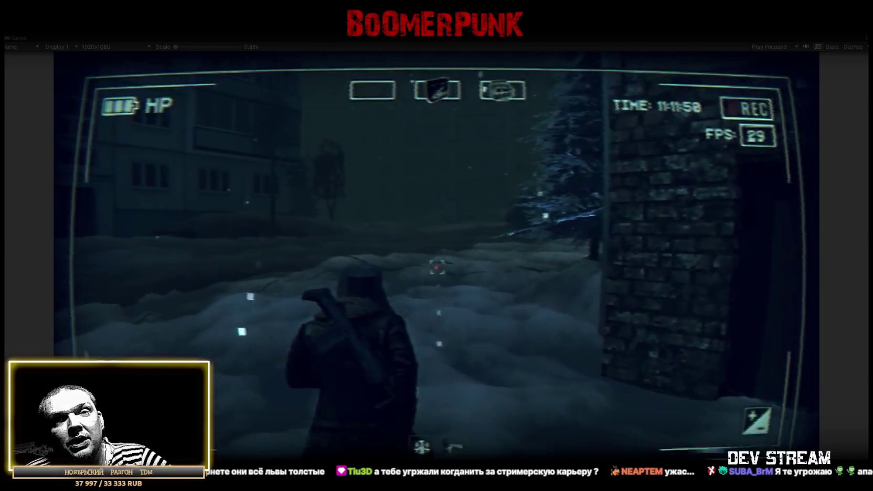
pyautogui.press('w')
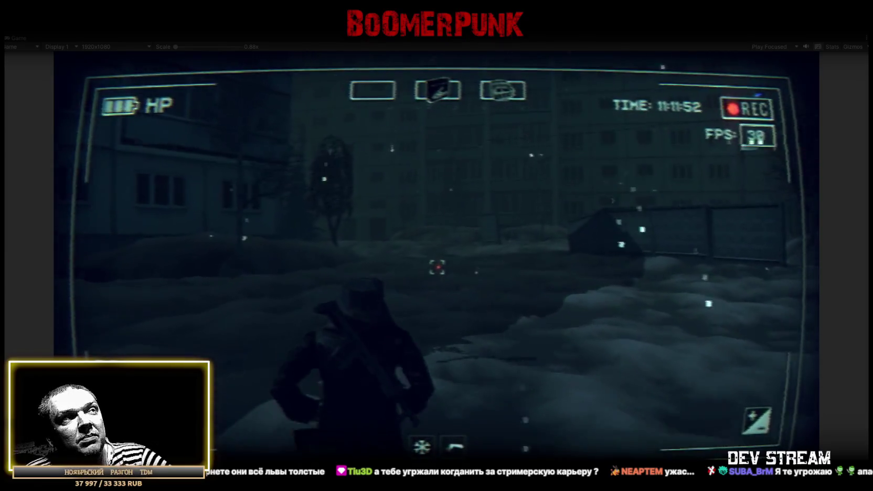
# Continue past the apartment blocks and poles out into the open snowy field.
pyautogui.press('w')
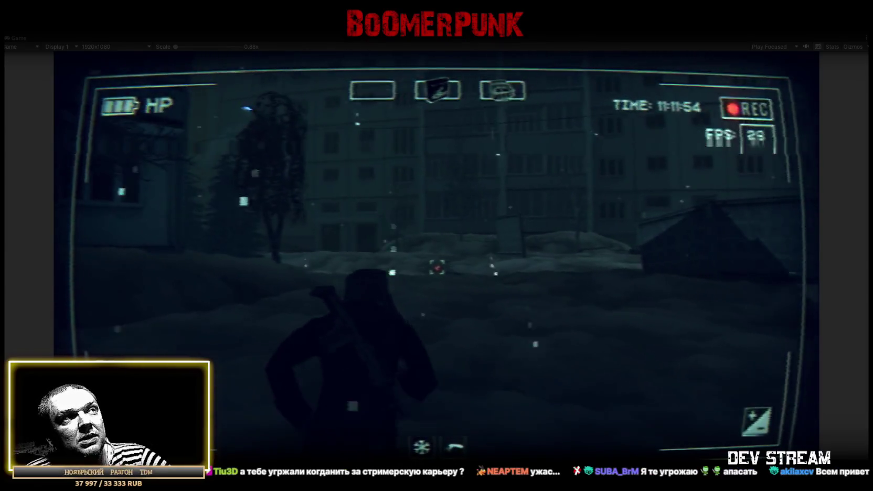
pyautogui.press('w')
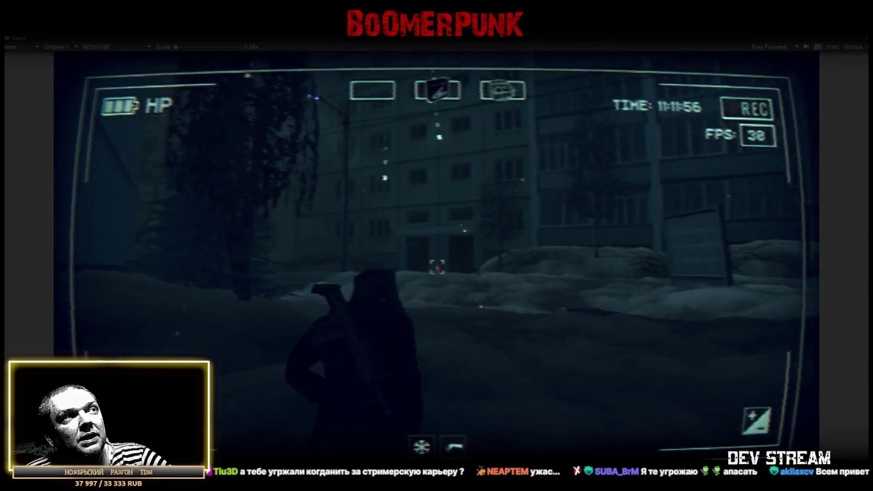
pyautogui.press('w')
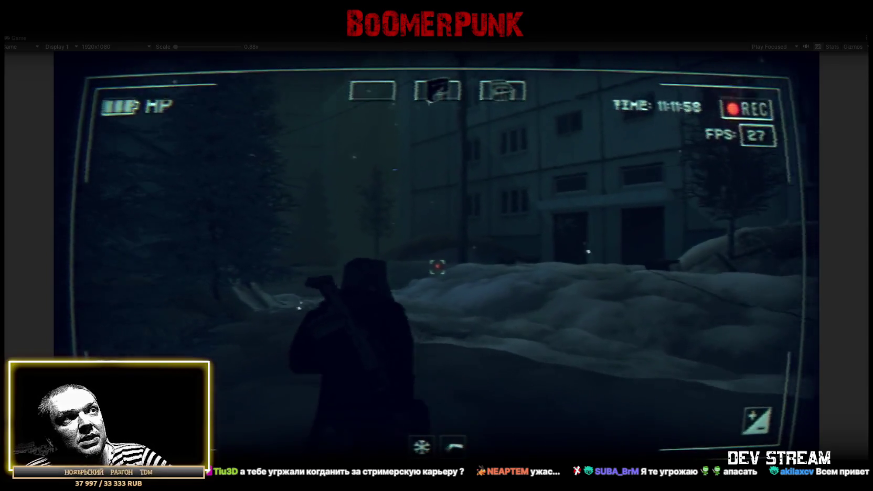
pyautogui.press('w')
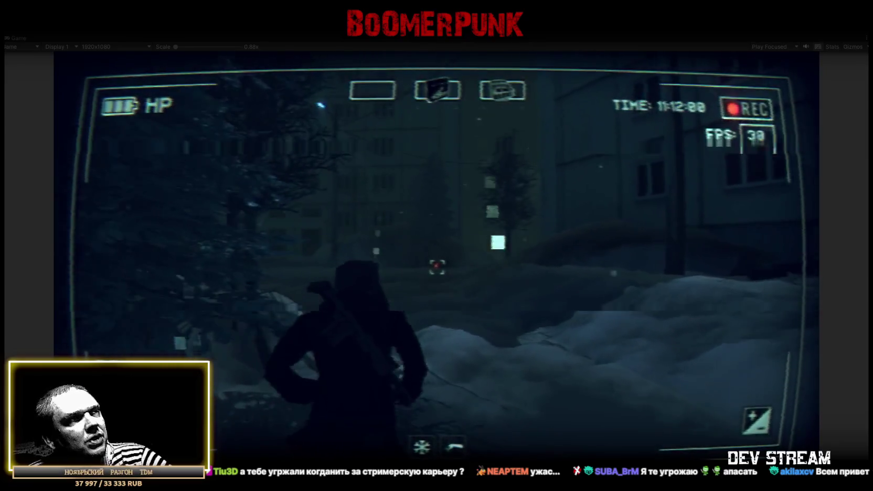
pyautogui.press('w')
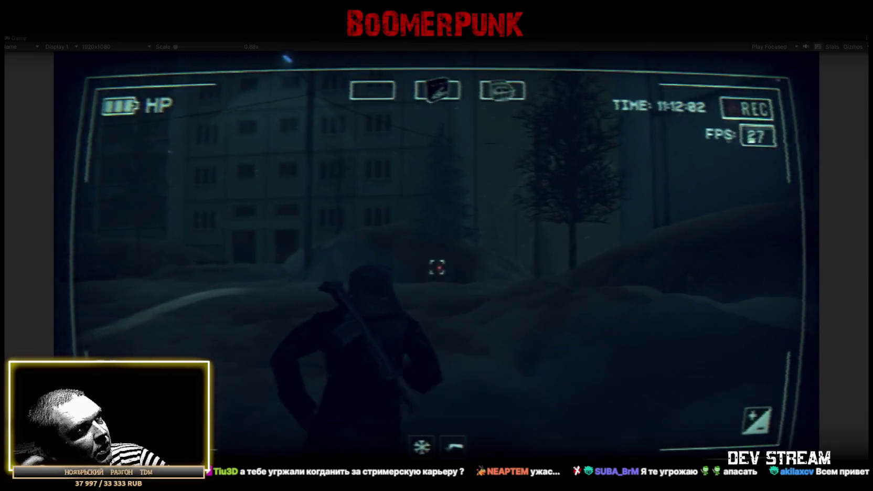
pyautogui.press('w')
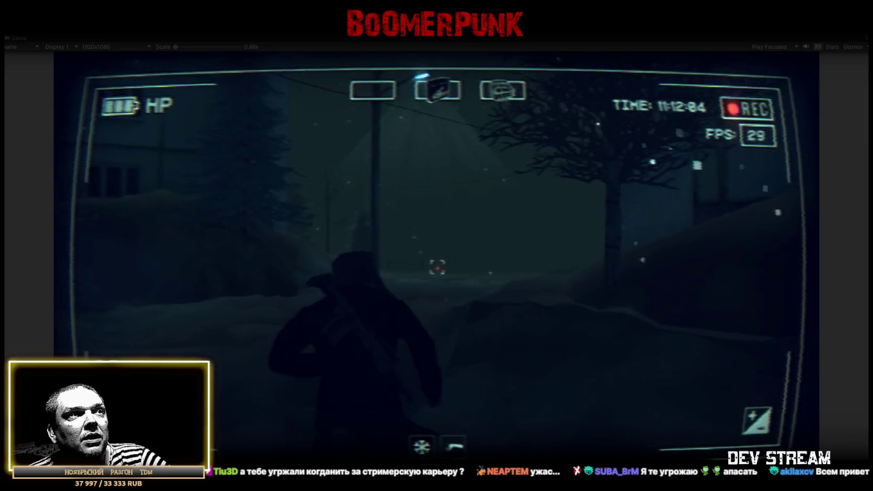
pyautogui.press('w')
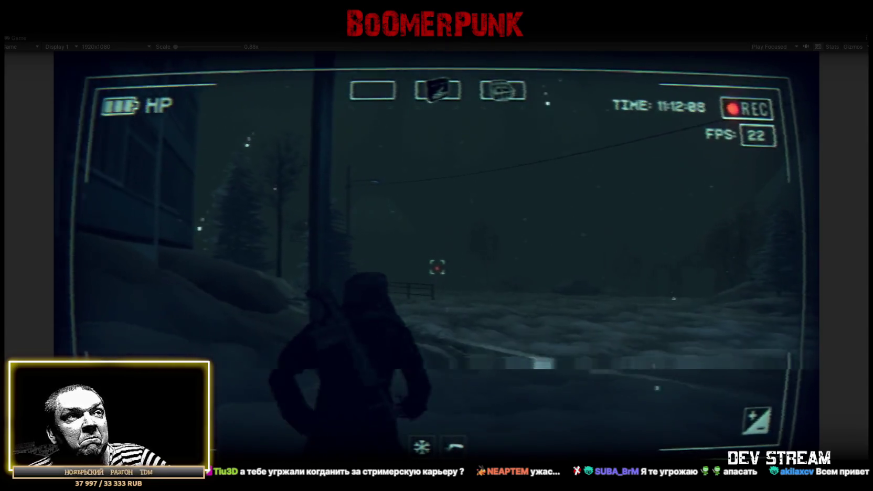
pyautogui.press('w')
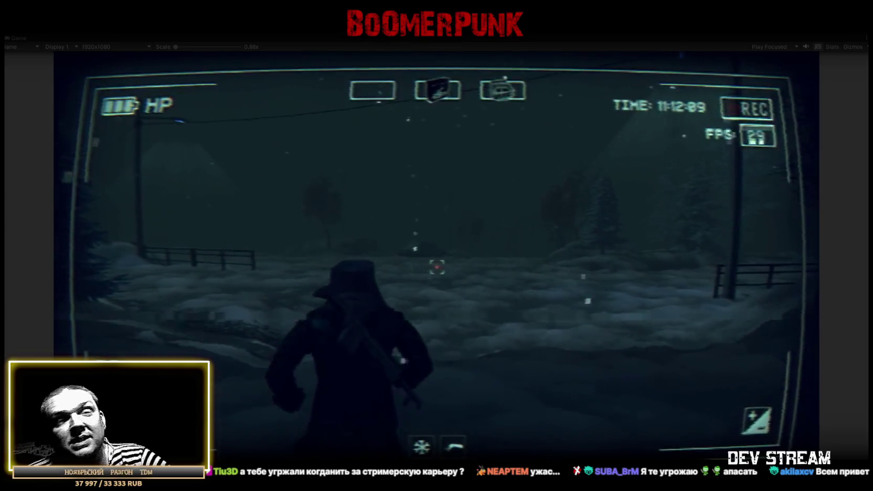
pyautogui.press('w')
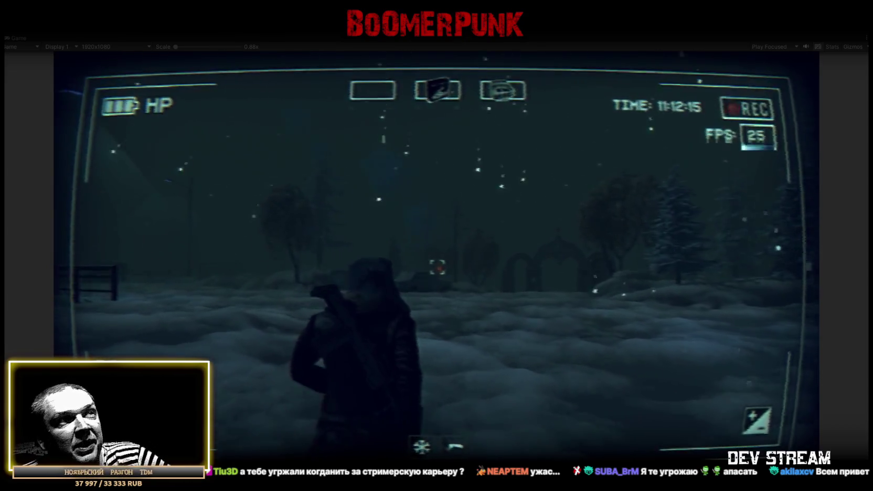
# Walk up to the cemetery arches and through the archway toward the church tower.
pyautogui.press('w')
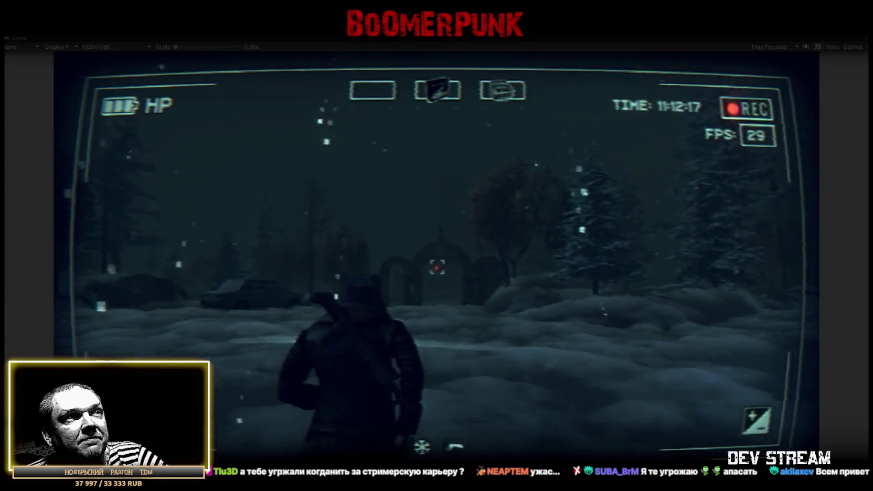
pyautogui.press('w')
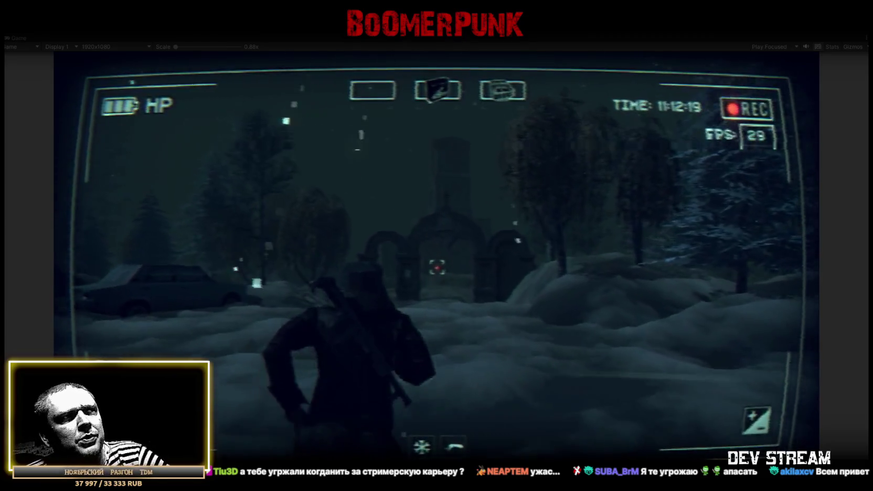
pyautogui.press('w')
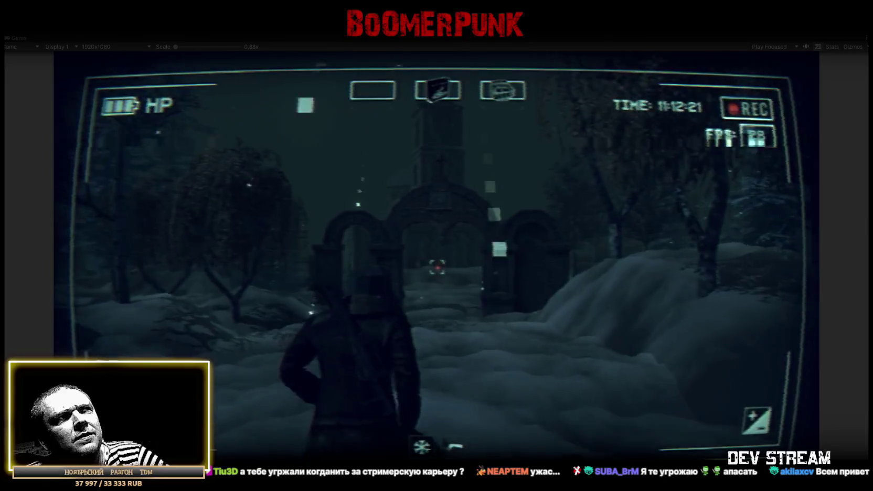
pyautogui.press('w')
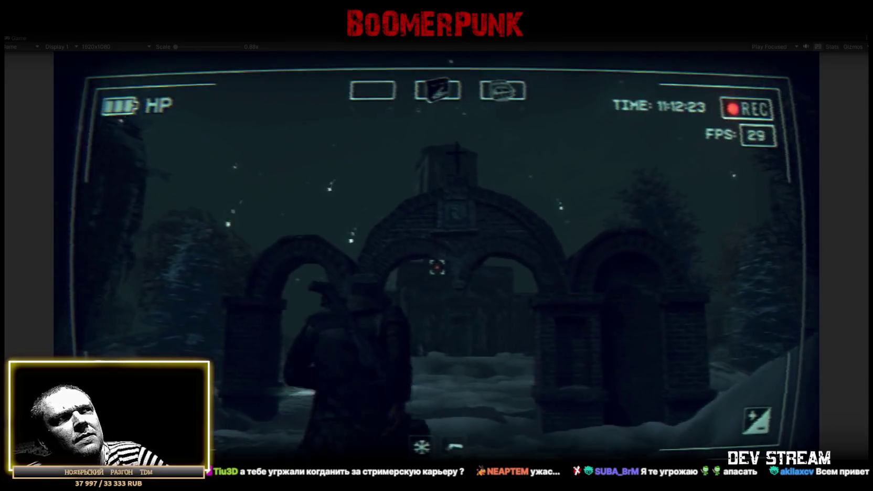
pyautogui.press('w')
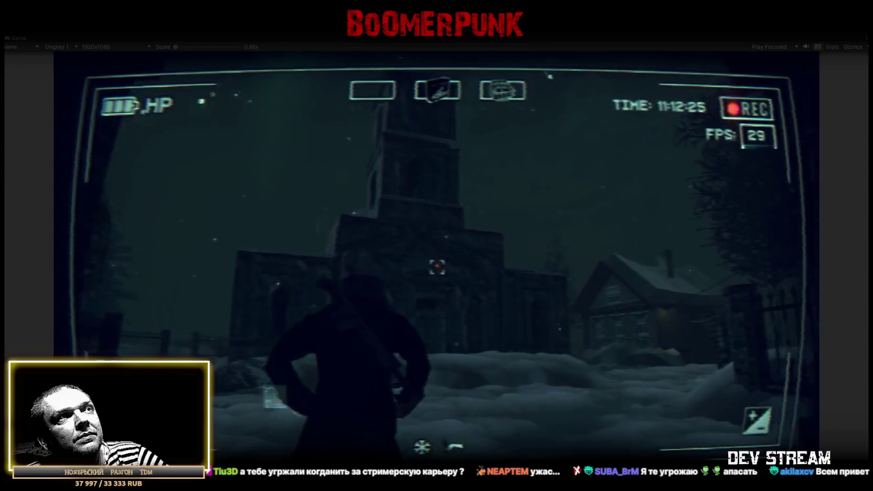
pyautogui.press('w')
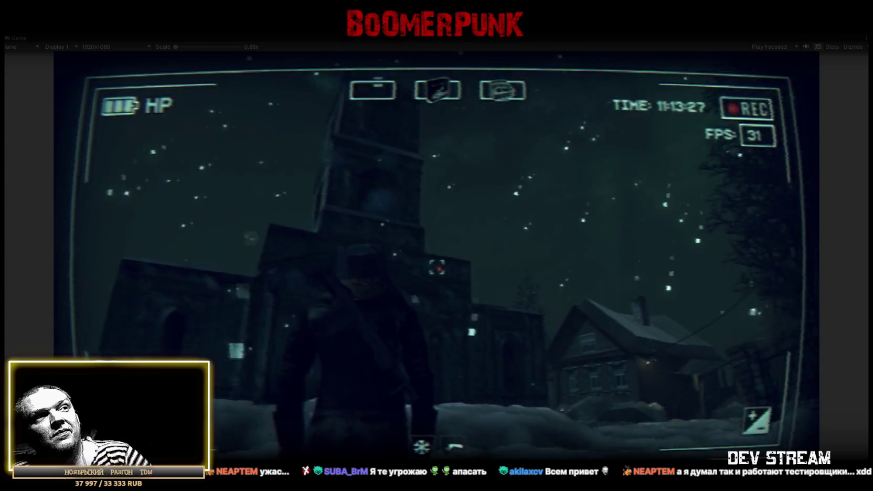
# Walk from the church past the gate and into the wooden house.
pyautogui.press('w')
pyautogui.press('w')
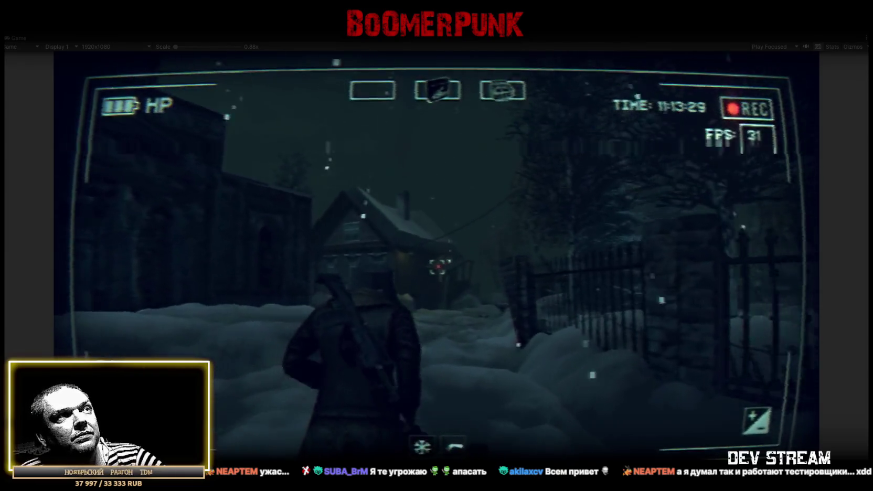
pyautogui.press('w')
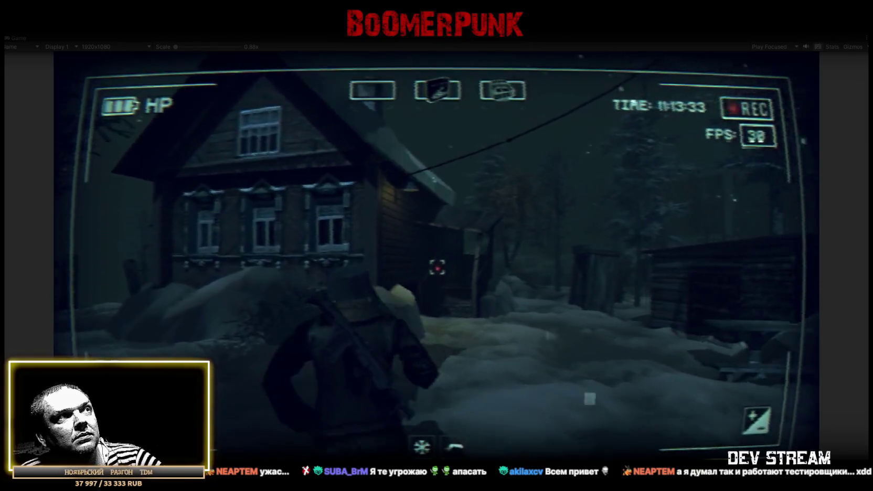
pyautogui.press('w')
pyautogui.press('w')
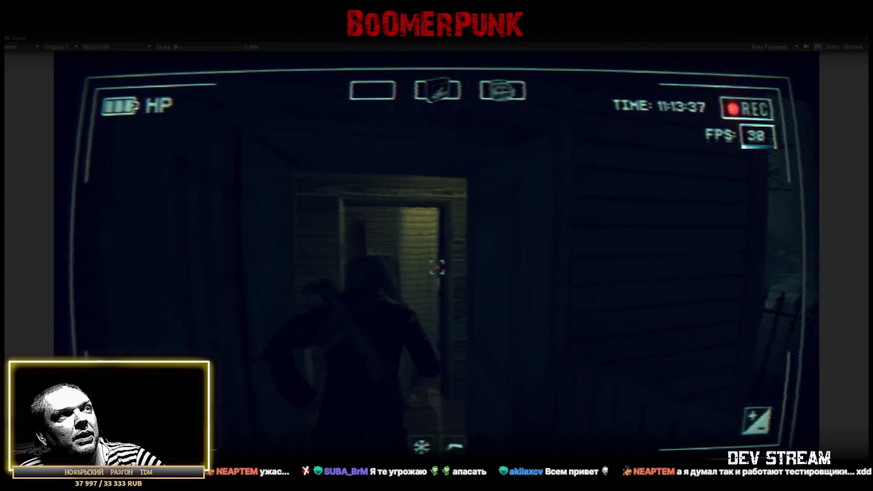
pyautogui.press('w')
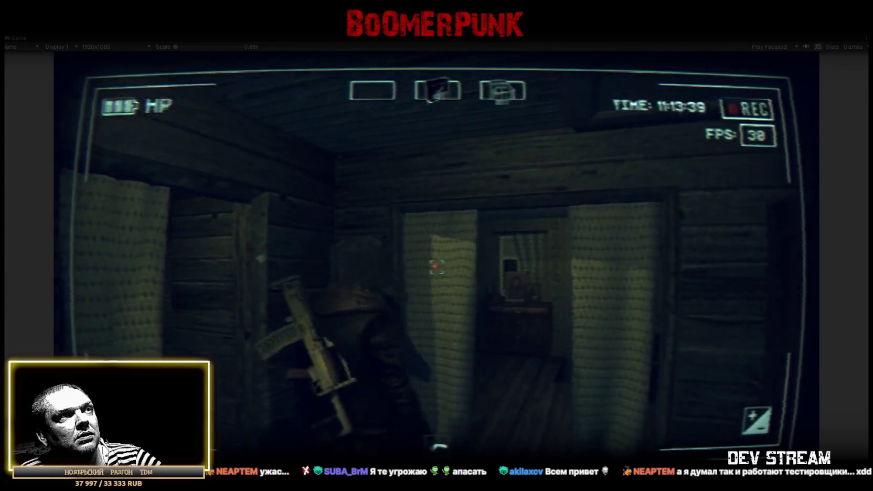
pyautogui.press('w')
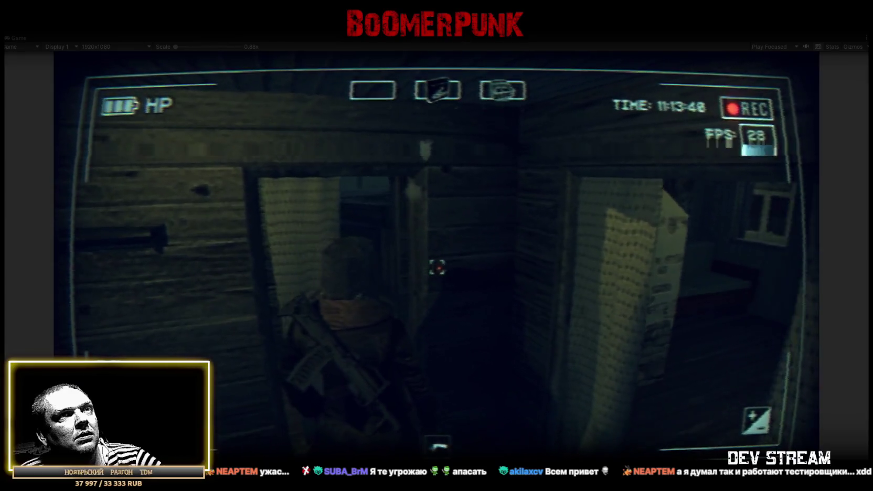
# Walk through the house's rooms and kitchen, step back outside, and open the inventory.
pyautogui.press('w')
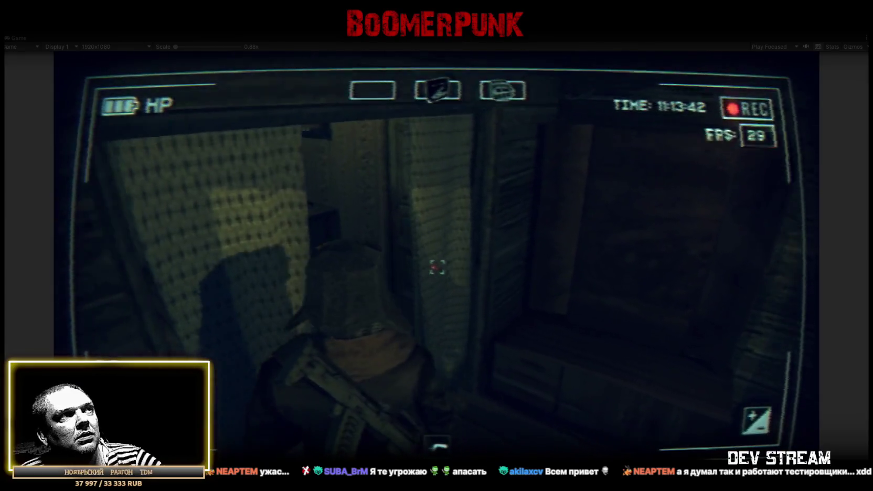
pyautogui.press('w')
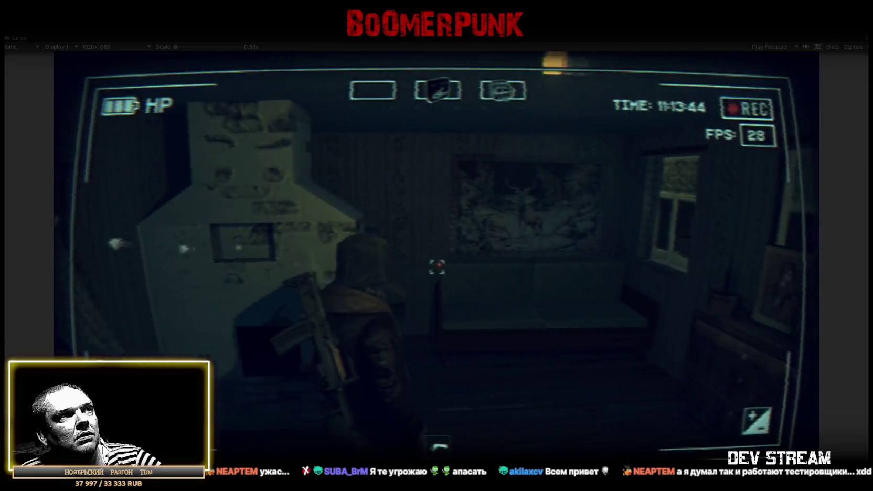
pyautogui.press('w')
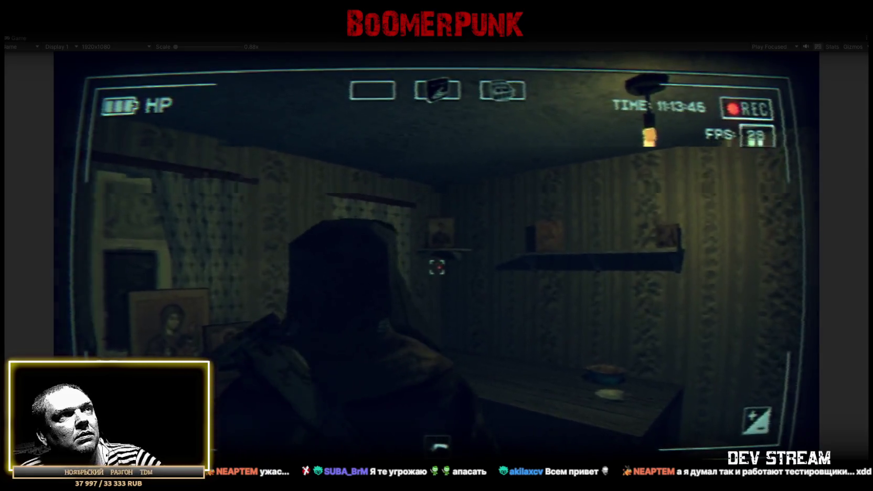
pyautogui.press('w')
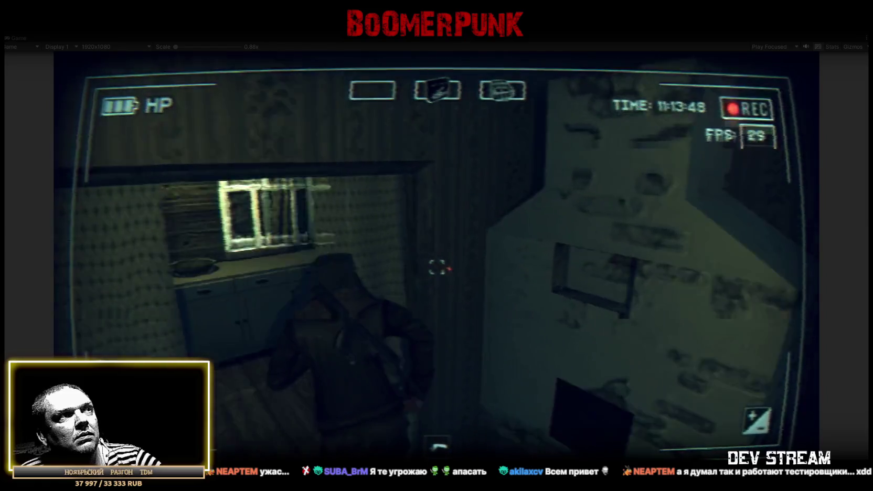
pyautogui.press('w')
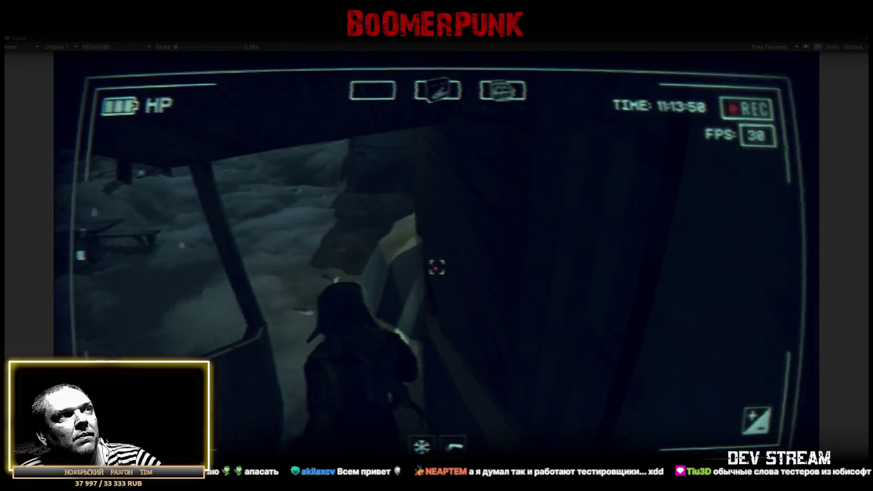
pyautogui.press('w')
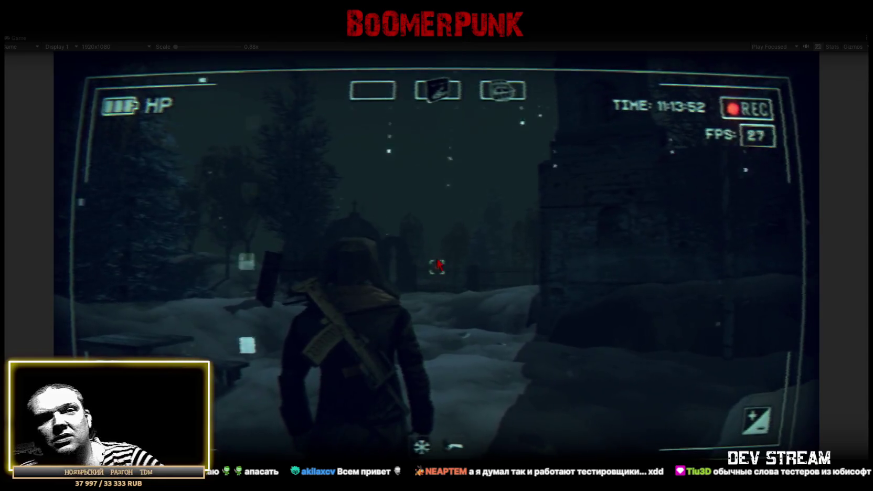
pyautogui.press('Tab')
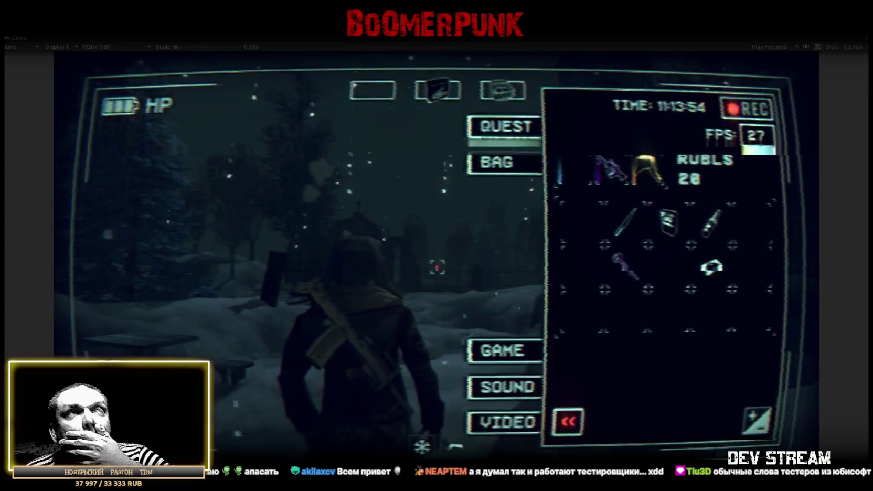
# Release the game cursor and switch to the NPC slots spreadsheet in the browser.
pyautogui.press('Escape')
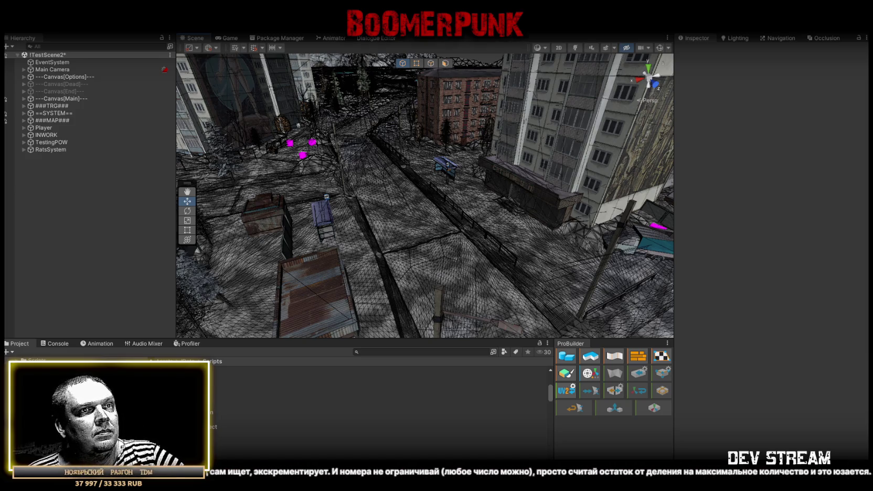
pyautogui.hotkey('alt', 'Tab')
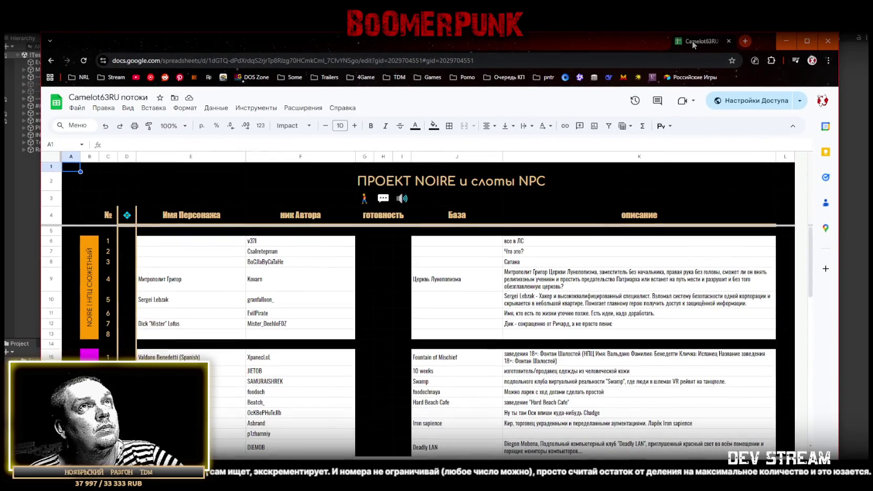
# Maximize the browser window and delete columns B and C.
pyautogui.click(808, 39)
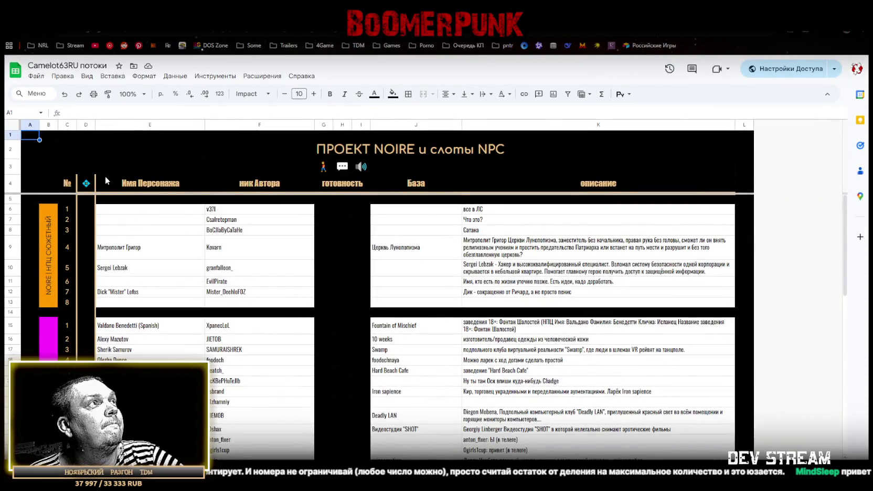
pyautogui.moveTo(49, 124); pyautogui.dragTo(67, 123)
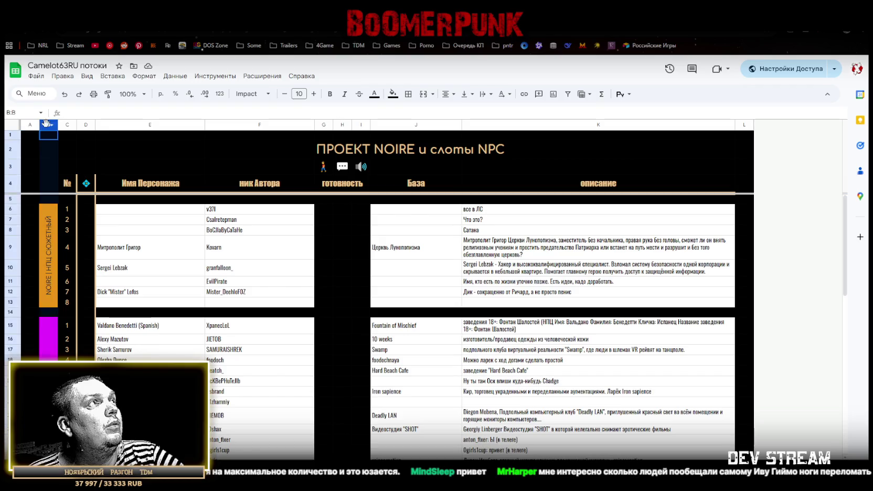
pyautogui.scroll(-8, 185, 314)
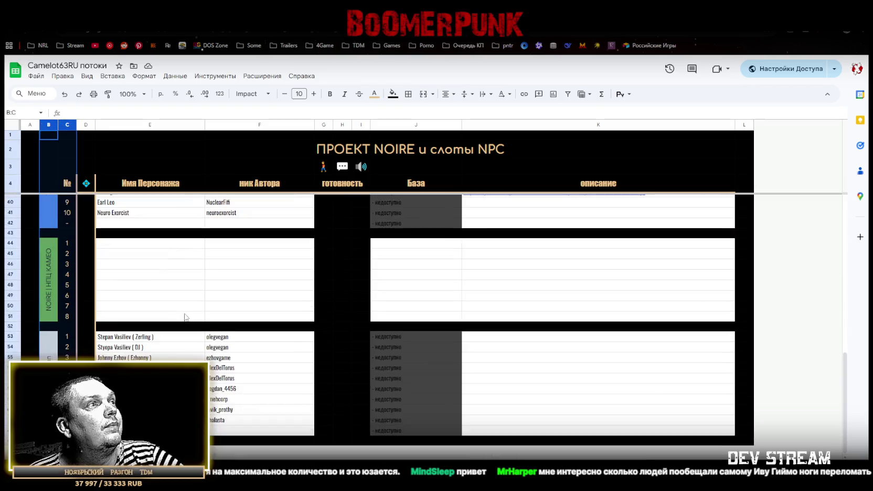
pyautogui.scroll(5, 185, 315)
pyautogui.scroll(3, 157, 268)
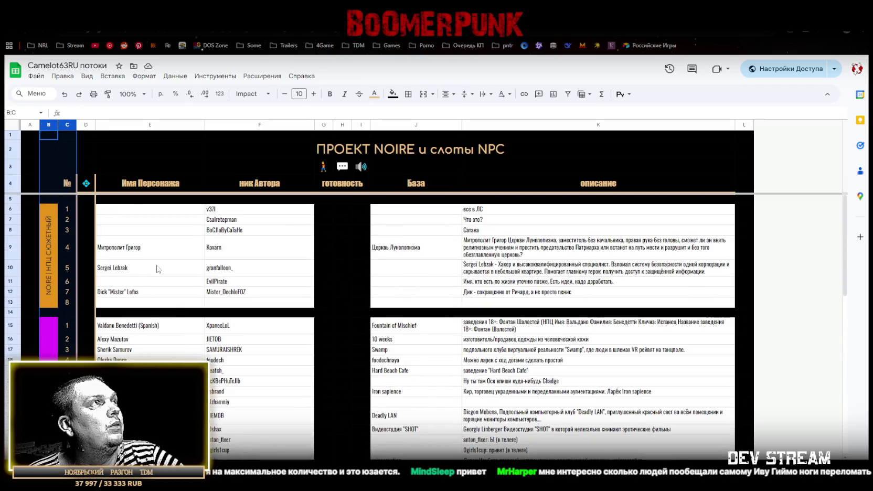
pyautogui.rightClick(49, 127)
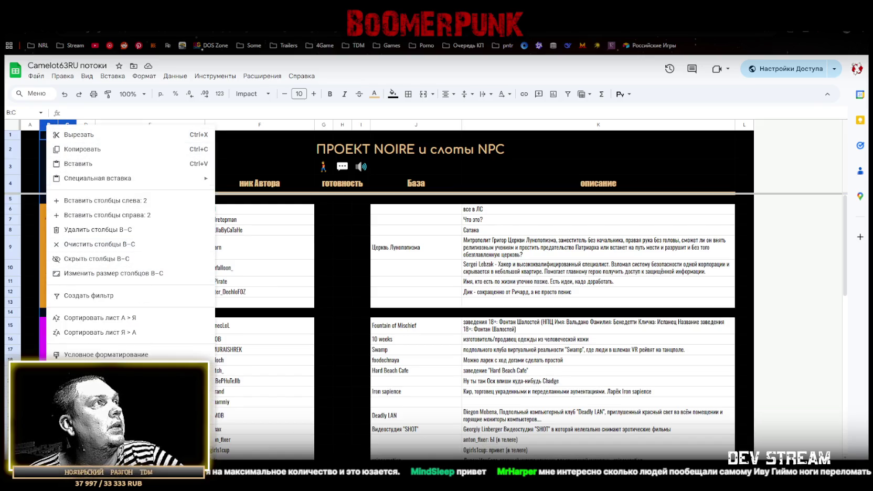
pyautogui.click(105, 230)
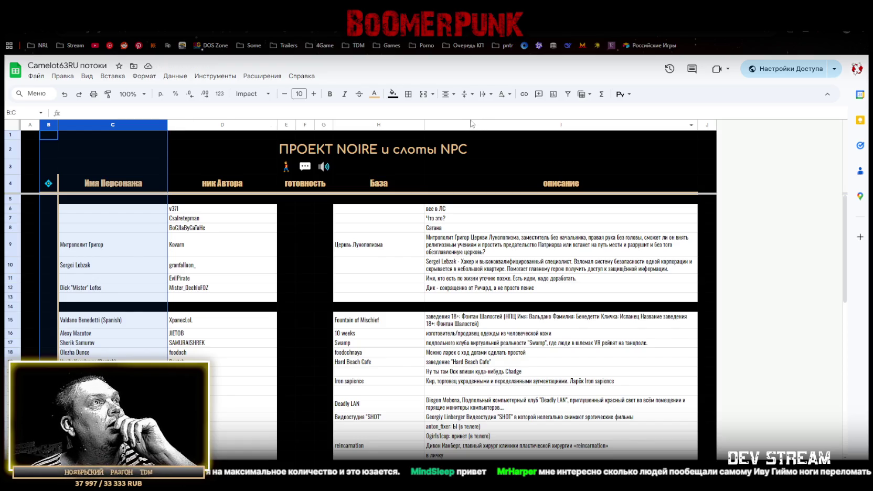
# Delete columns C through G, then select cell C10.
pyautogui.moveTo(319, 123); pyautogui.dragTo(83, 124)
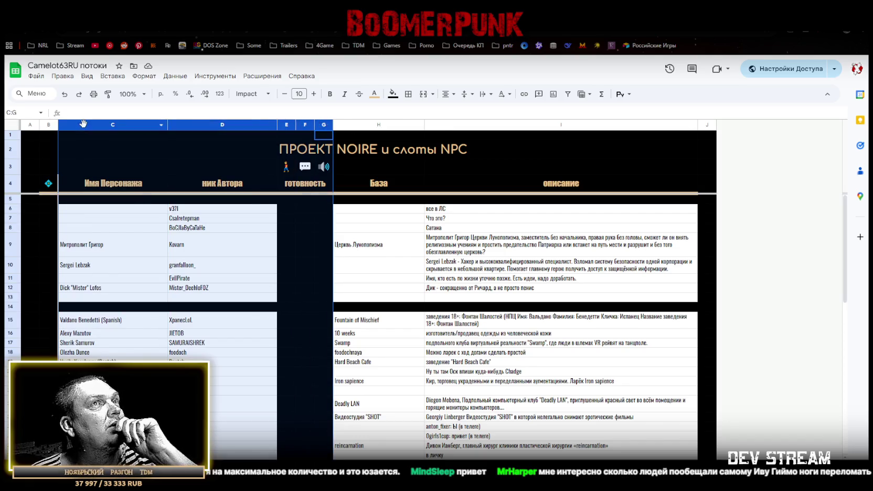
pyautogui.rightClick(83, 124)
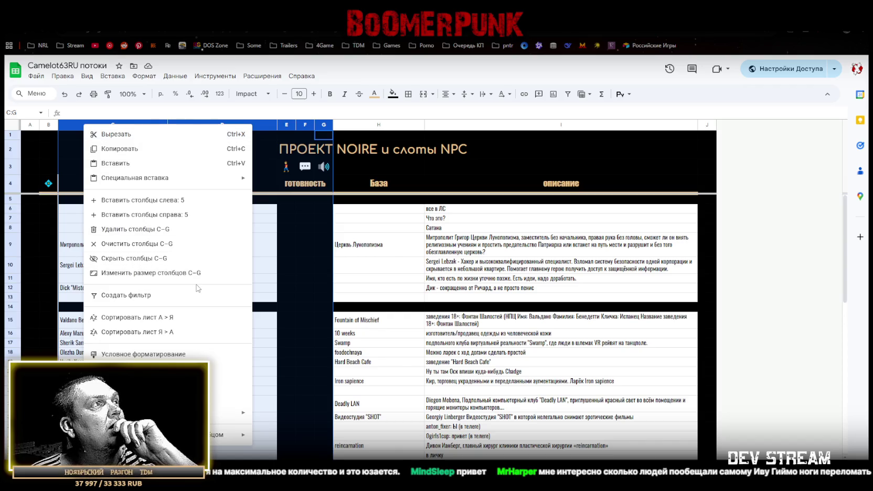
pyautogui.click(132, 230)
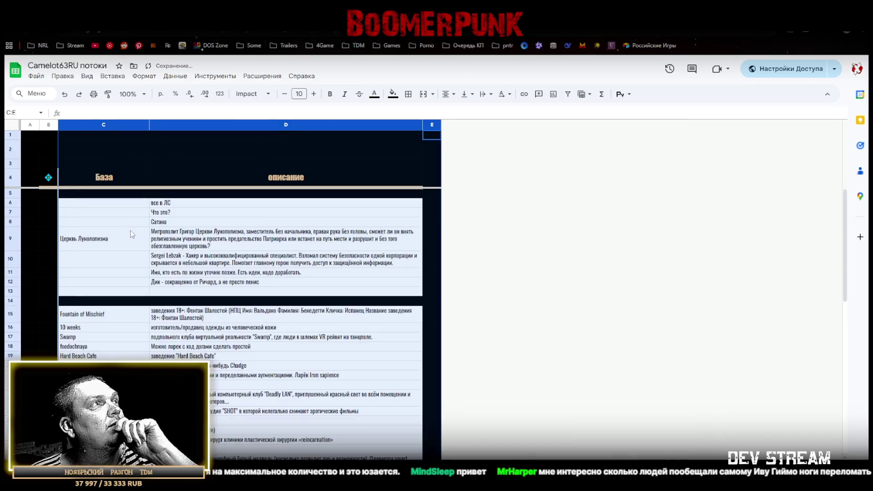
pyautogui.click(119, 214)
pyautogui.click(125, 263)
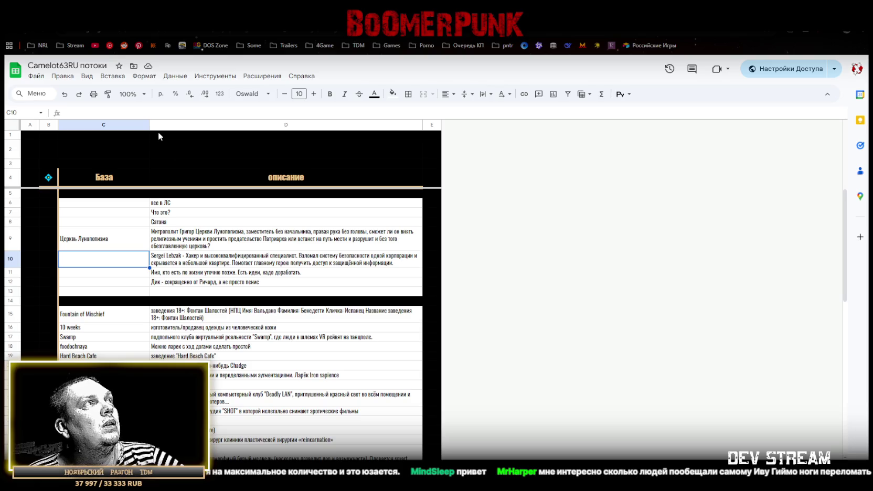
pyautogui.moveTo(103, 125)
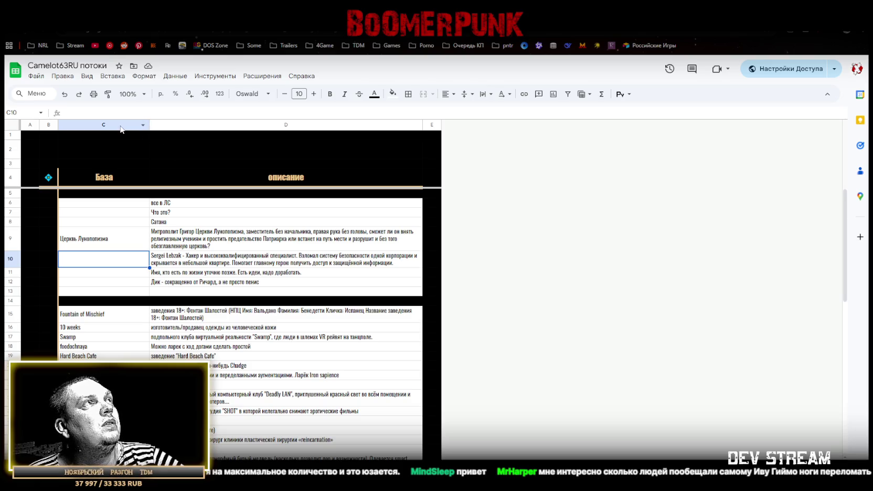
# Delete the База and описание columns C and D.
pyautogui.moveTo(181, 129); pyautogui.dragTo(114, 129)
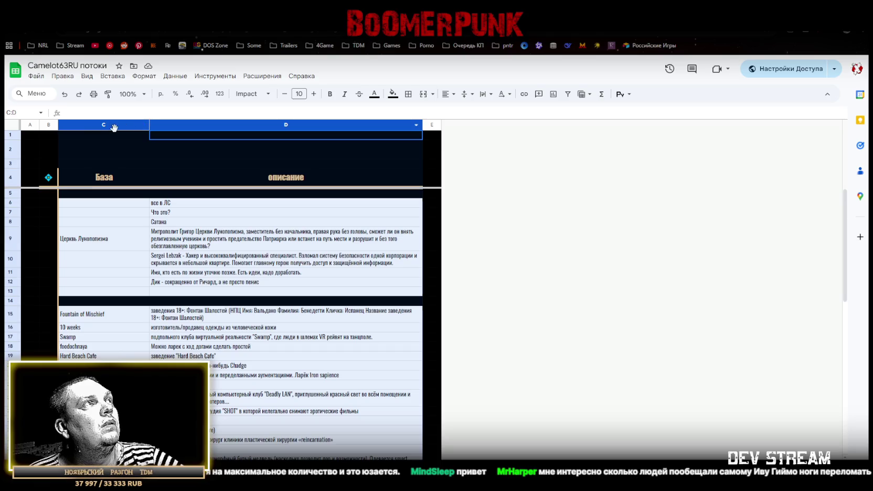
pyautogui.rightClick(114, 129)
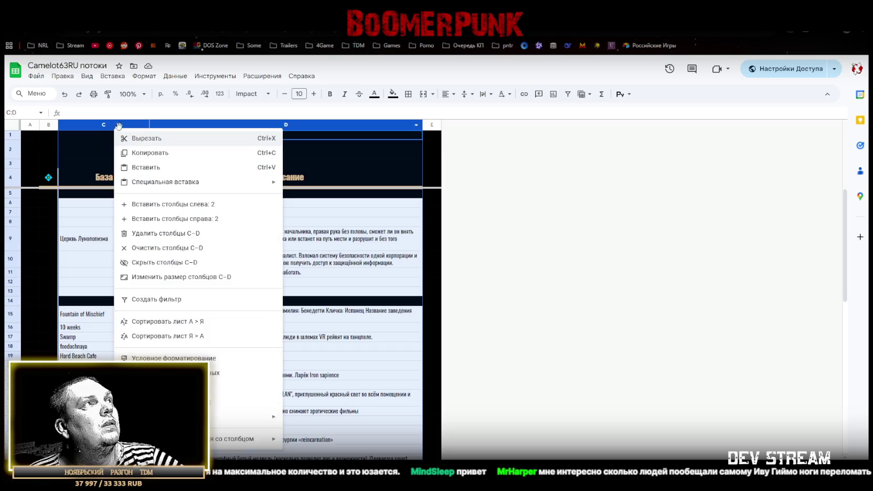
pyautogui.click(171, 234)
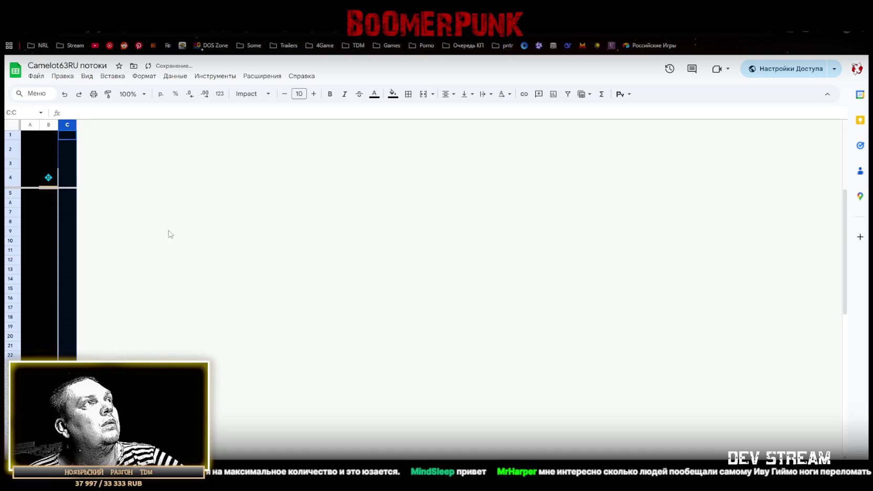
# Clear all borders from columns A–C.
pyautogui.click(32, 125)
pyautogui.click(32, 126)
pyautogui.click(32, 125)
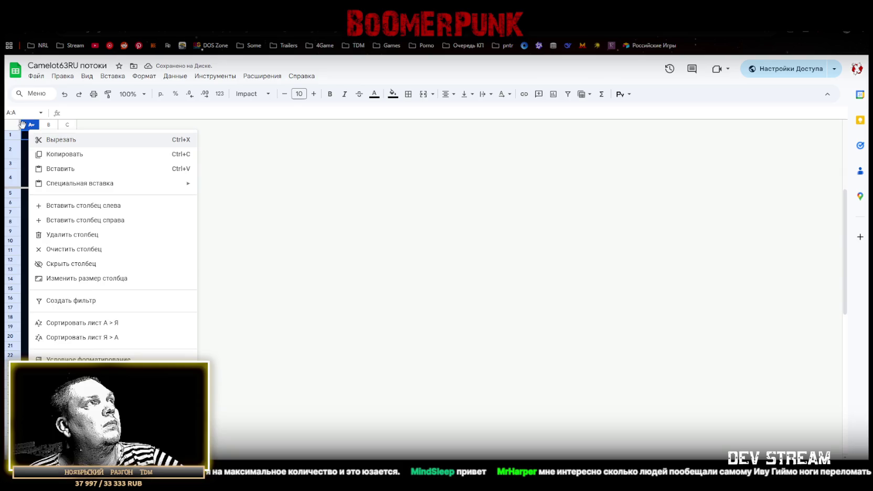
pyautogui.keyDown('shift'); pyautogui.click(32, 125); pyautogui.keyUp('shift')
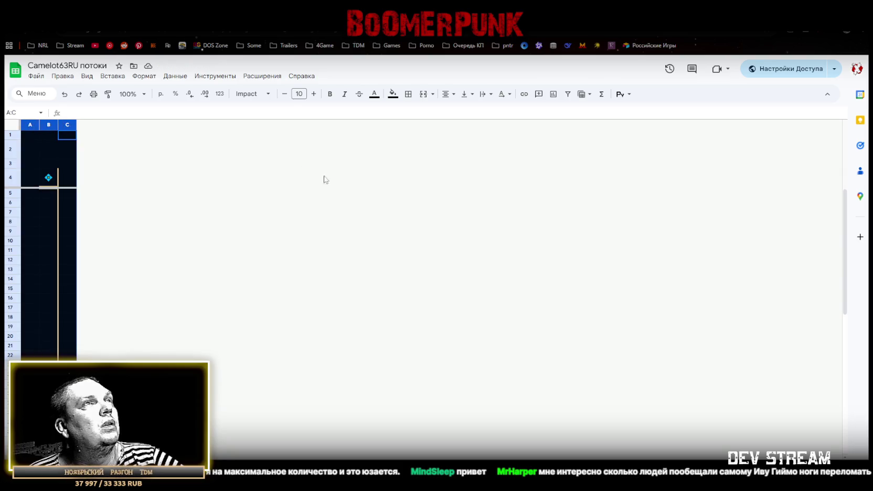
pyautogui.click(409, 96)
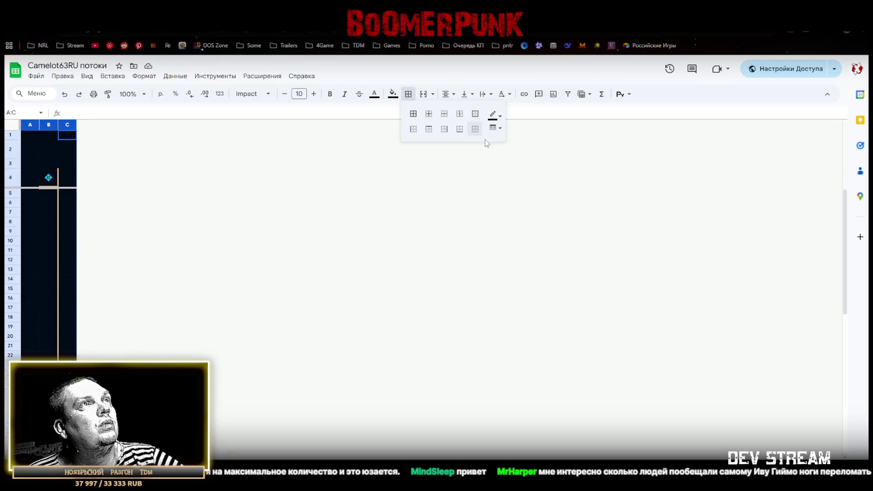
pyautogui.click(475, 129)
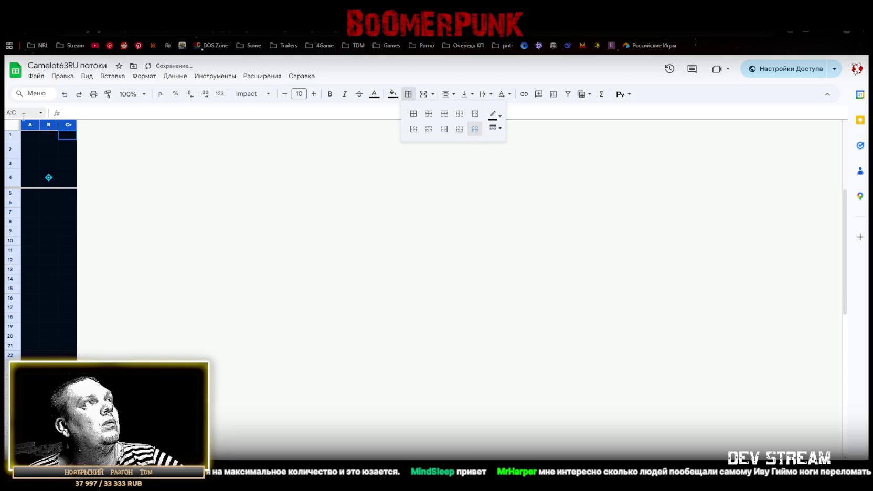
pyautogui.click(11, 126)
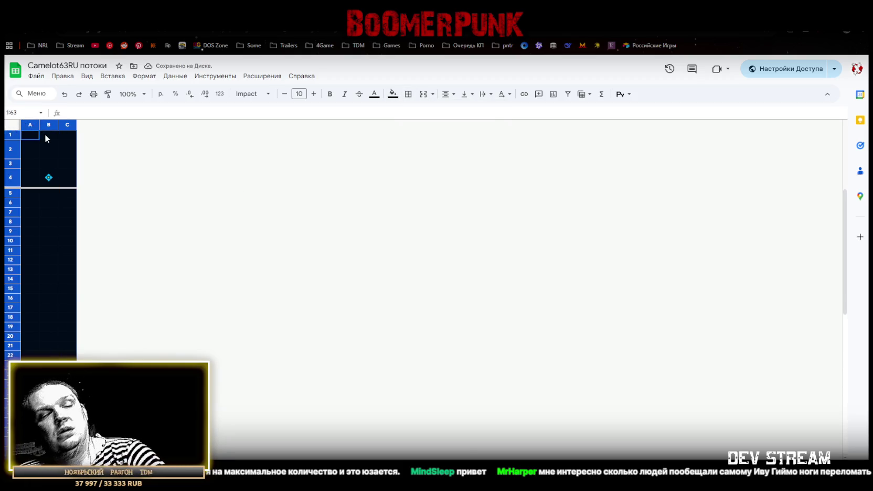
pyautogui.moveTo(30, 125)
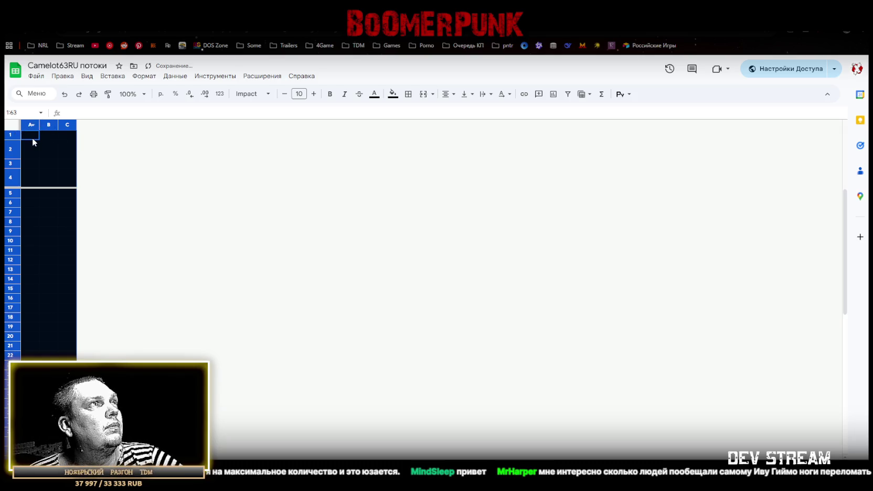
pyautogui.moveTo(29, 124); pyautogui.dragTo(60, 124)
# Resize columns A–C to 100 pixels each.
pyautogui.rightClick(60, 124)
pyautogui.click(215, 271)
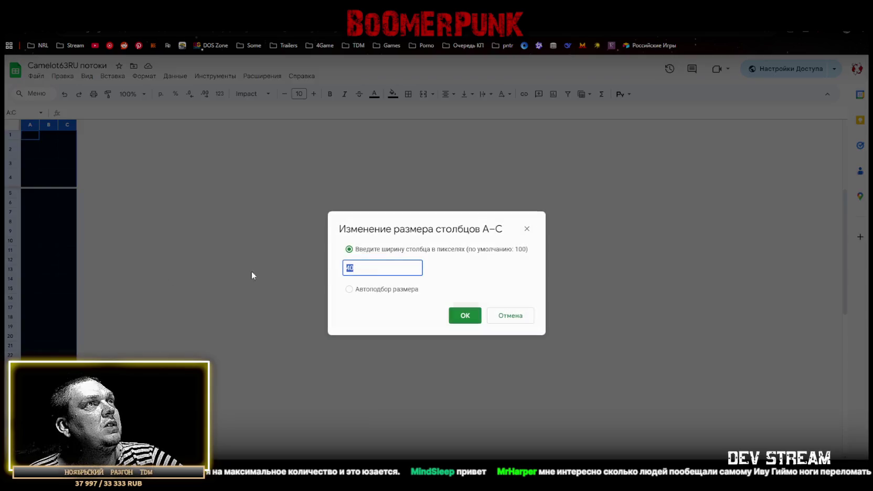
pyautogui.write('100')
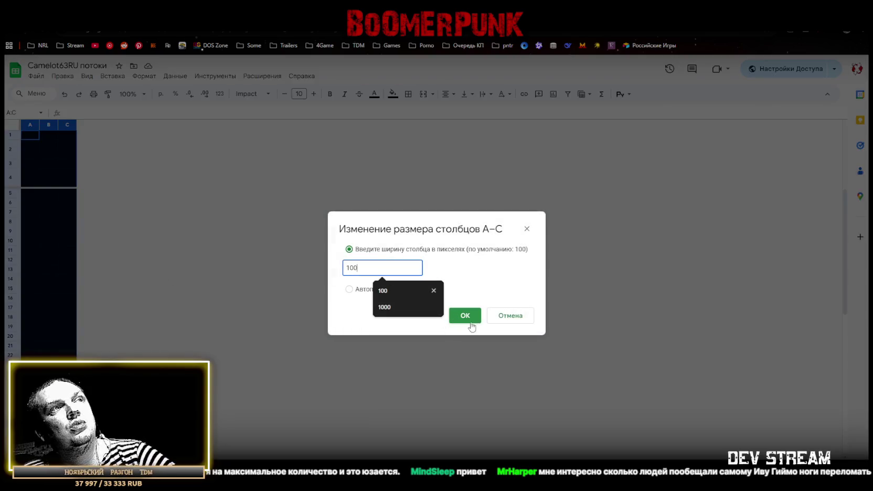
pyautogui.click(465, 315)
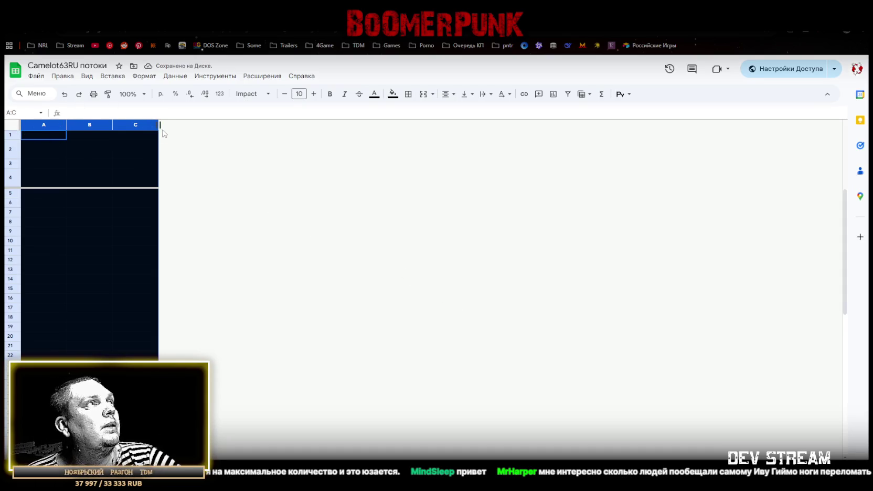
pyautogui.rightClick(120, 125)
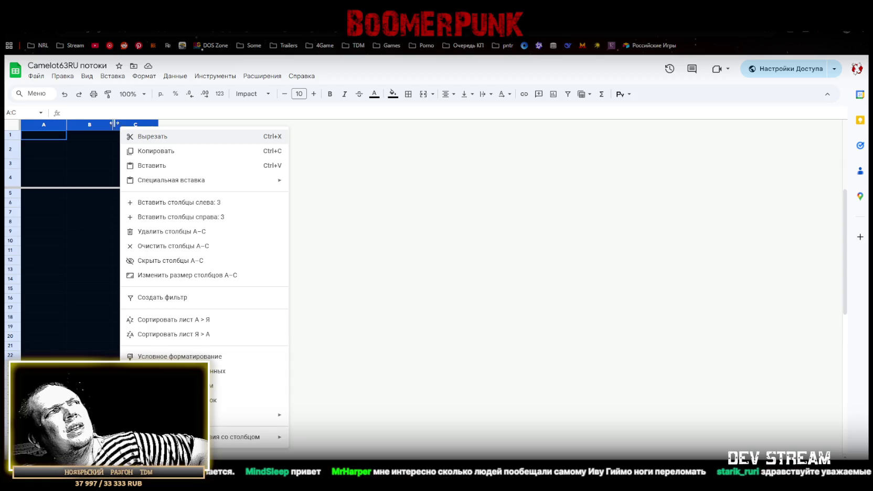
# Freeze only the top row of the sheet.
pyautogui.press('Escape')
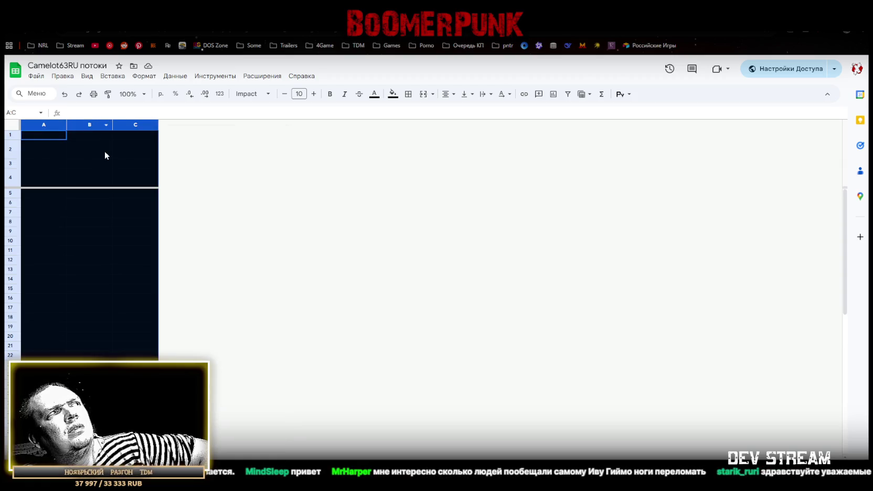
pyautogui.click(104, 156)
pyautogui.click(95, 166)
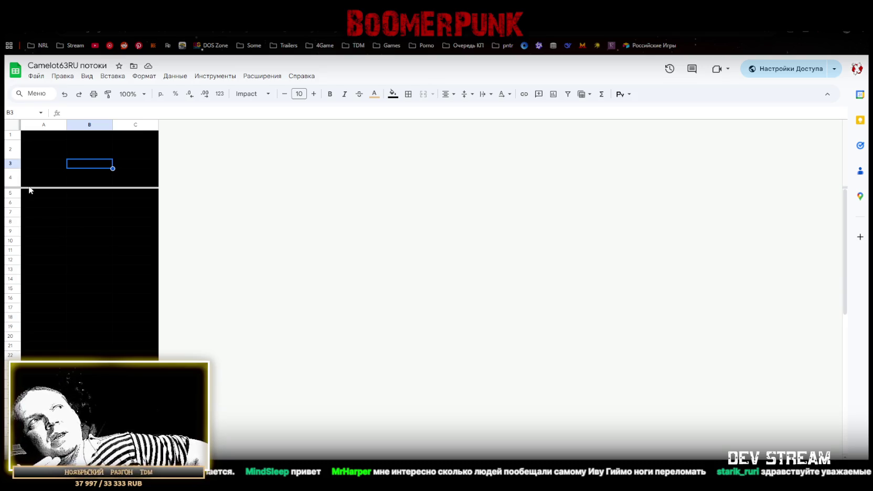
pyautogui.hotkey('ctrl', 'a')
pyautogui.moveTo(38, 188); pyautogui.dragTo(35, 140)
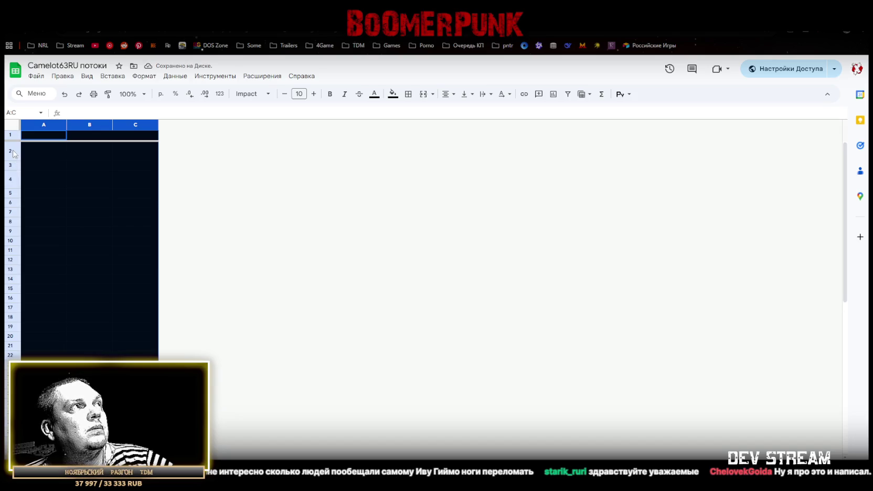
# Delete rows 2–4 below the frozen header row.
pyautogui.moveTo(14, 154); pyautogui.dragTo(10, 180)
pyautogui.rightClick(10, 180)
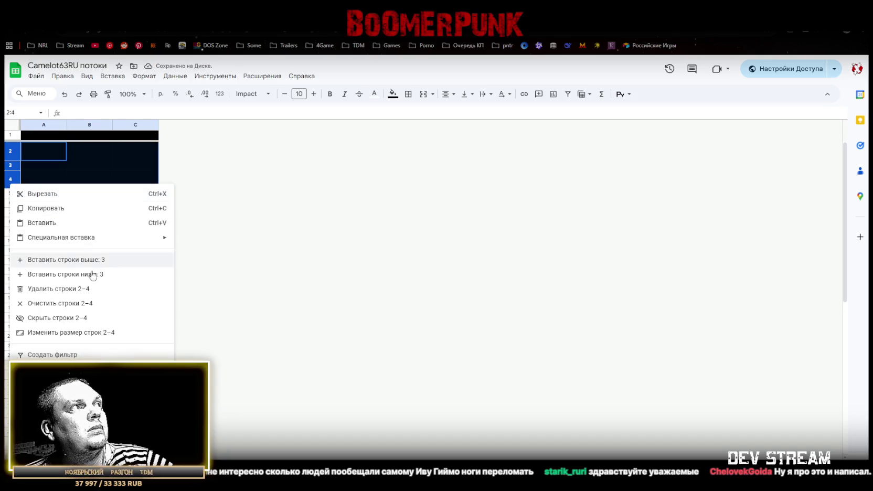
pyautogui.click(63, 290)
pyautogui.scroll(-5, 66, 309)
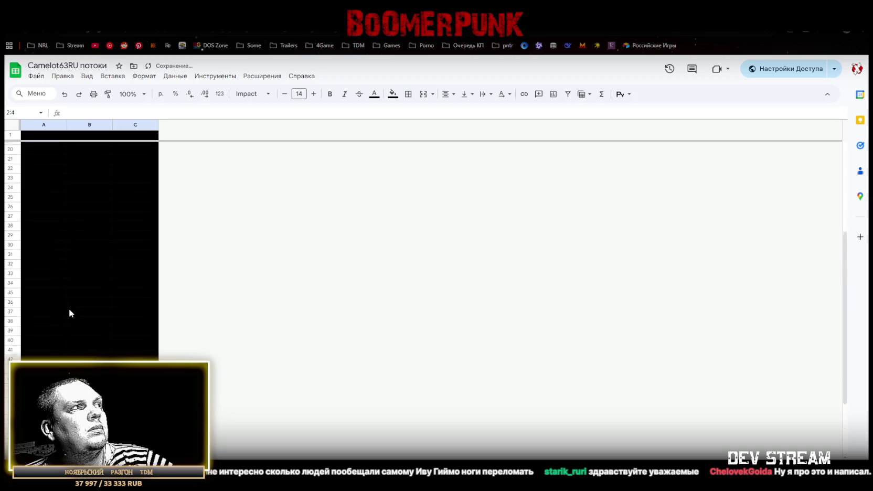
pyautogui.scroll(5, 70, 313)
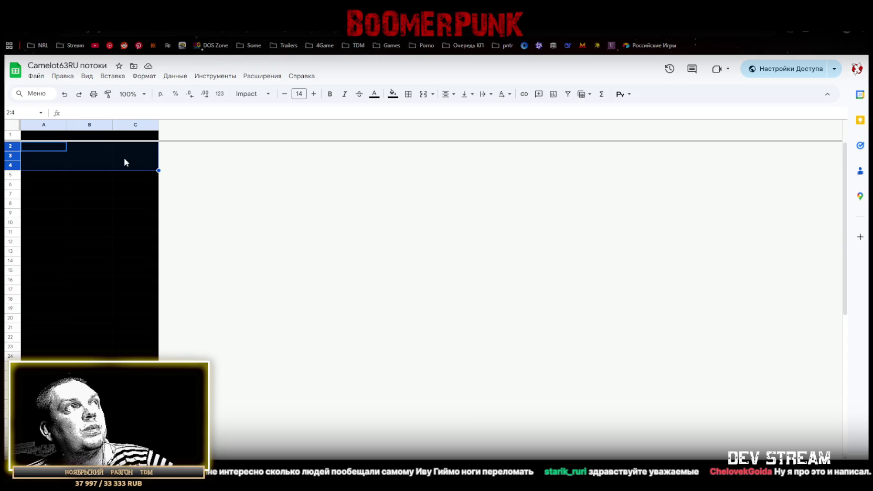
pyautogui.moveTo(56, 149); pyautogui.dragTo(143, 167)
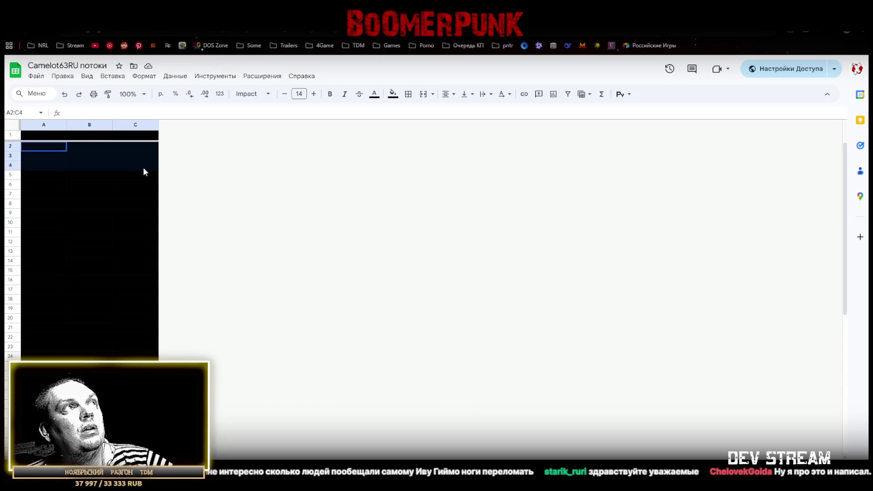
pyautogui.click(125, 124)
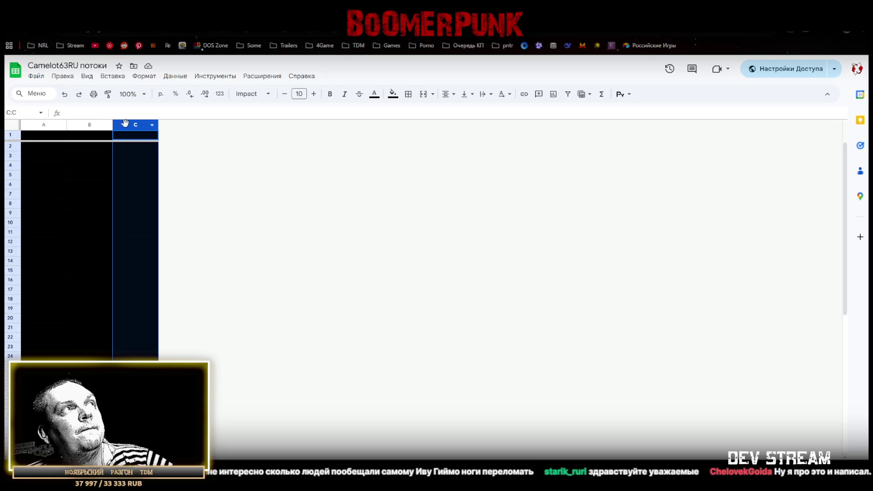
pyautogui.keyDown('shift'); pyautogui.click(44, 124); pyautogui.keyUp('shift')
# Insert three columns, then six more, to the right of the selection.
pyautogui.rightClick(131, 125)
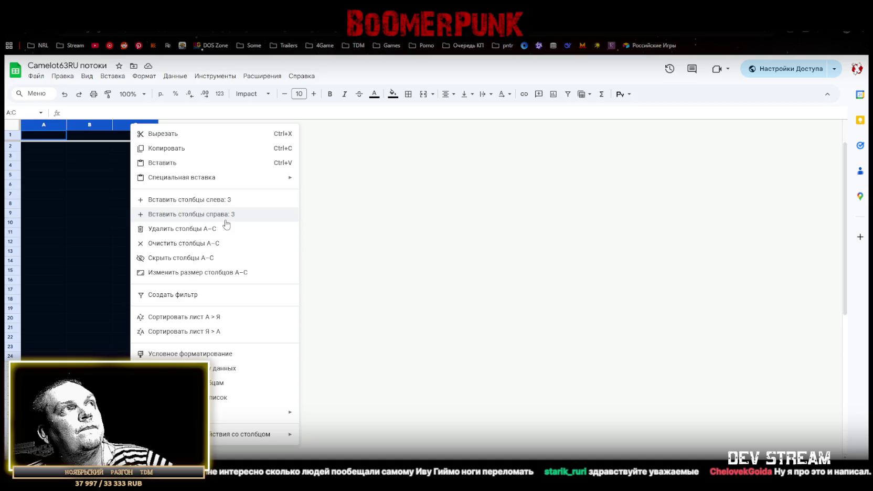
pyautogui.click(225, 215)
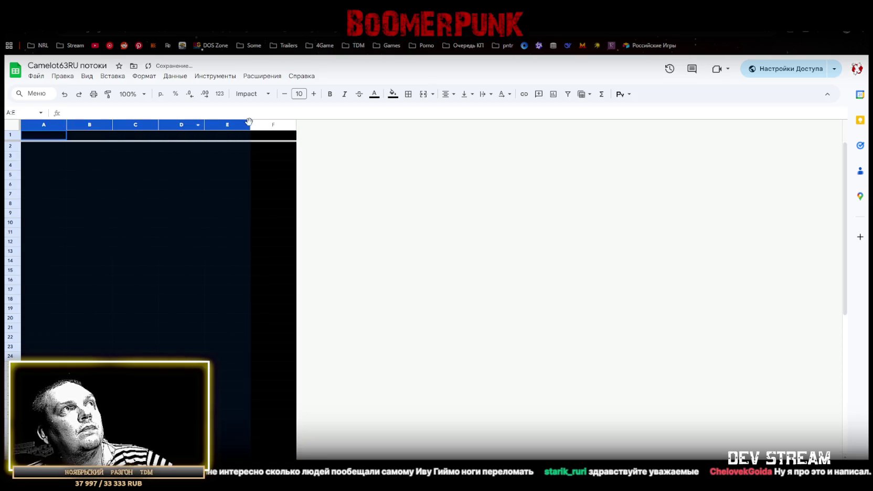
pyautogui.moveTo(248, 121); pyautogui.dragTo(270, 124)
pyautogui.rightClick(271, 125)
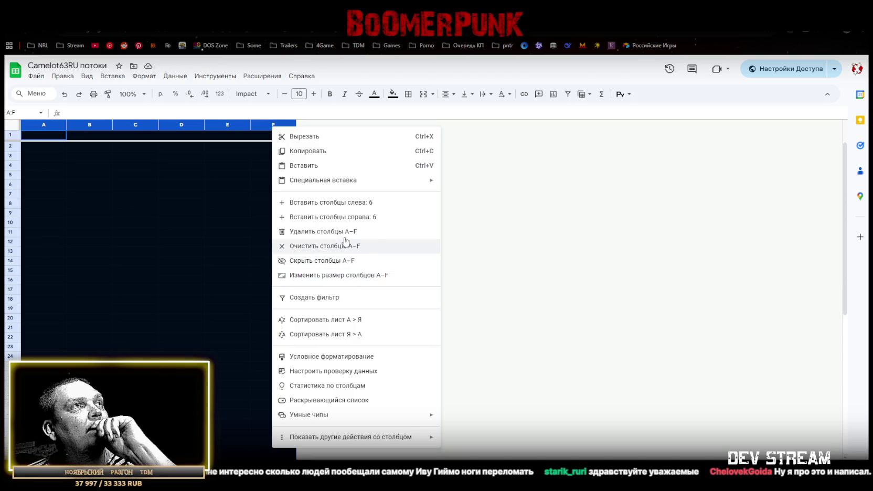
pyautogui.click(344, 217)
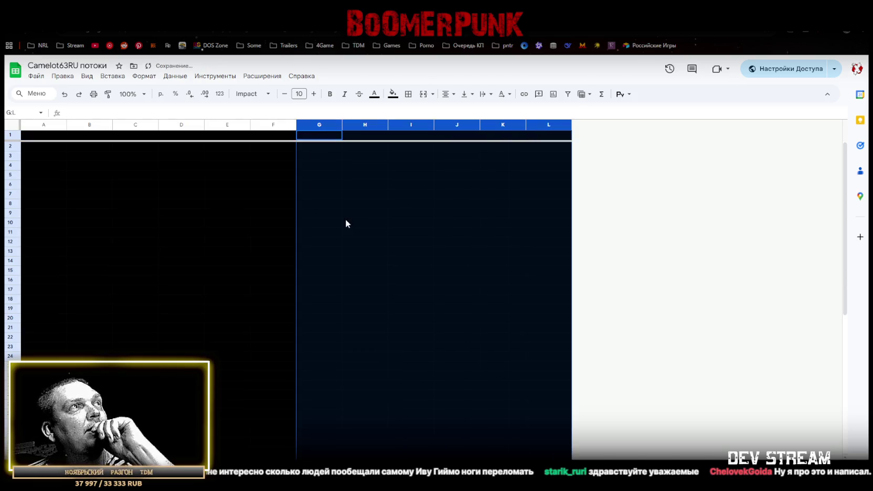
# Narrow column A to 50 pixels.
pyautogui.click(44, 125)
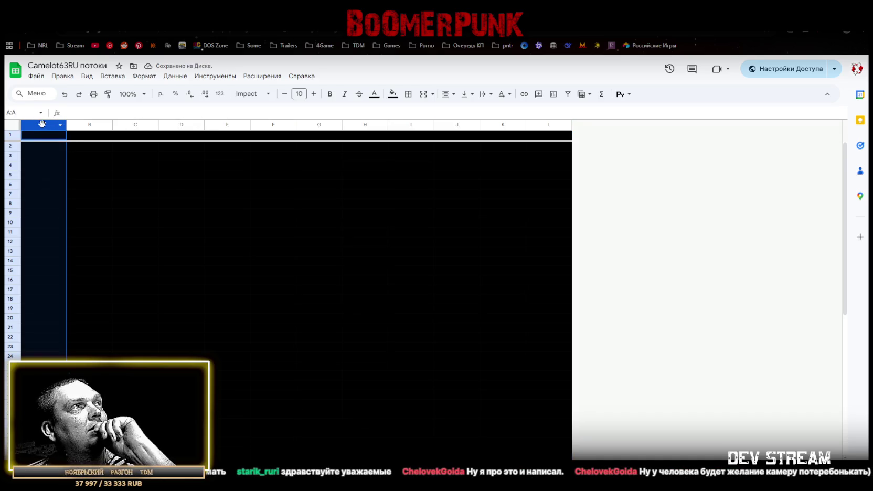
pyautogui.rightClick(42, 124)
pyautogui.click(156, 273)
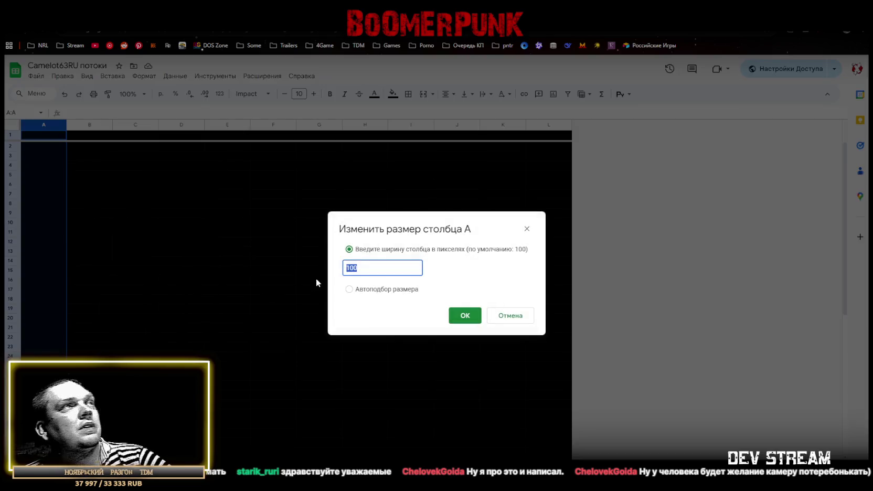
pyautogui.doubleClick(356, 272)
pyautogui.write('5')
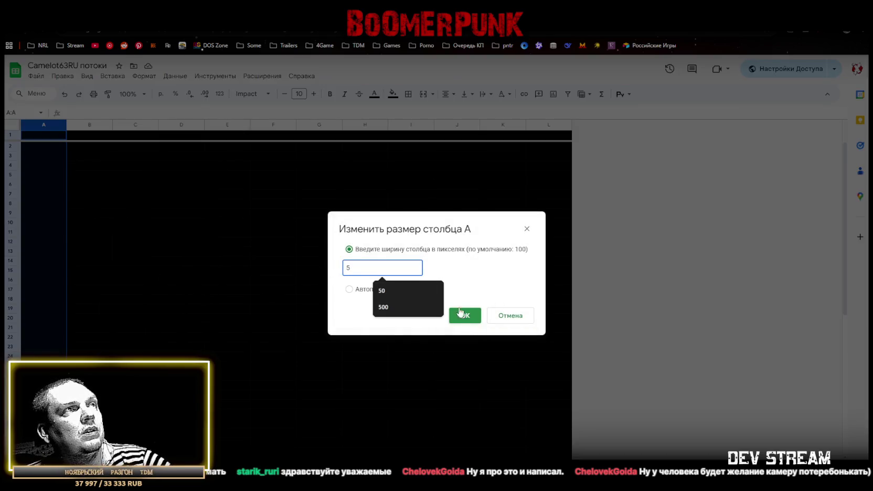
pyautogui.write('0')
pyautogui.click(462, 316)
pyautogui.moveTo(342, 125)
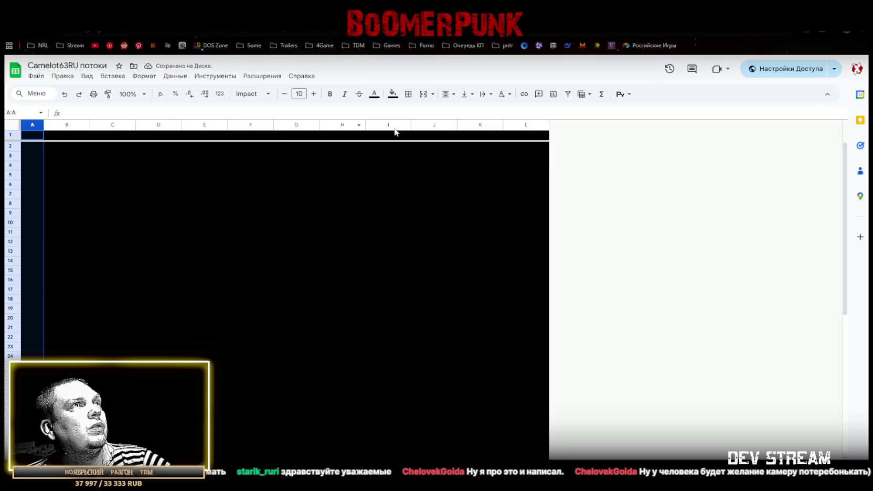
# Set column L's width to 50 pixels.
pyautogui.rightClick(518, 123)
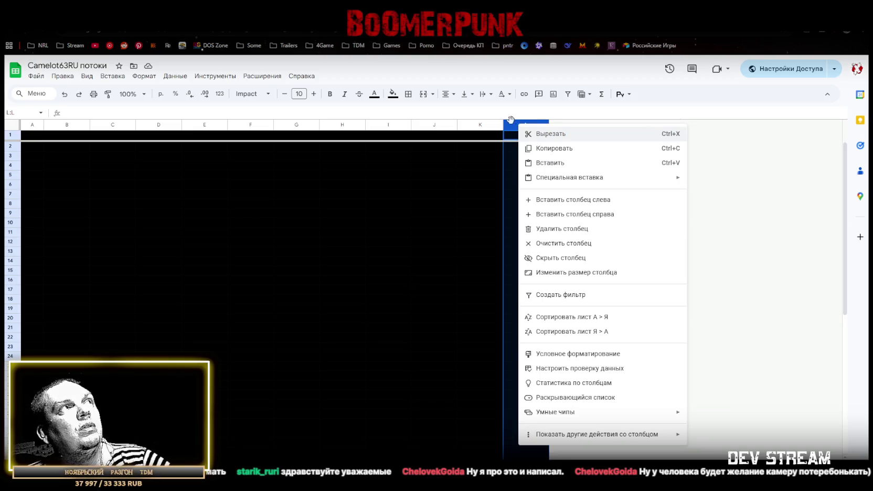
pyautogui.click(600, 273)
pyautogui.write('5')
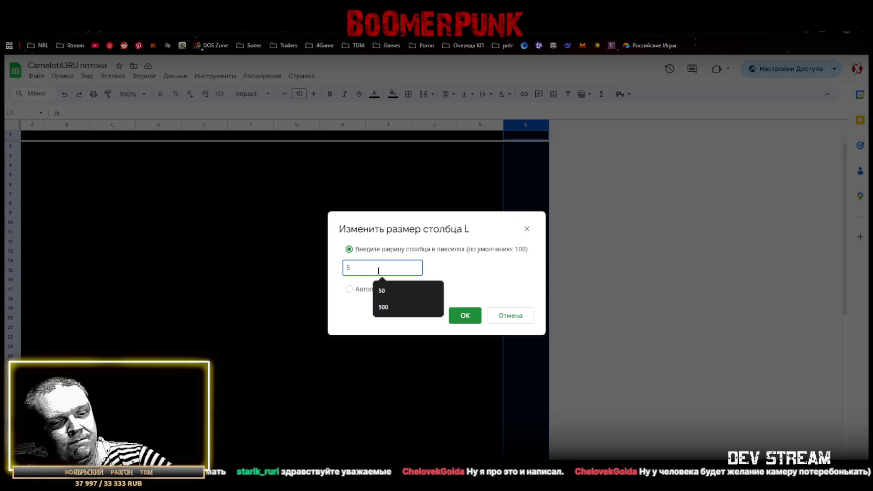
pyautogui.click(393, 291)
pyautogui.click(464, 316)
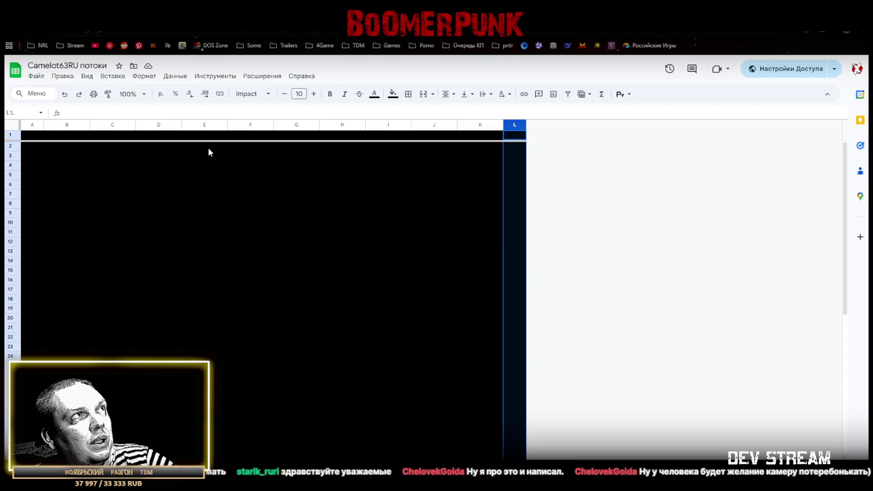
# Select columns B through K, then clear the selection back to cell B1.
pyautogui.click(238, 125)
pyautogui.moveTo(58, 124); pyautogui.dragTo(466, 119)
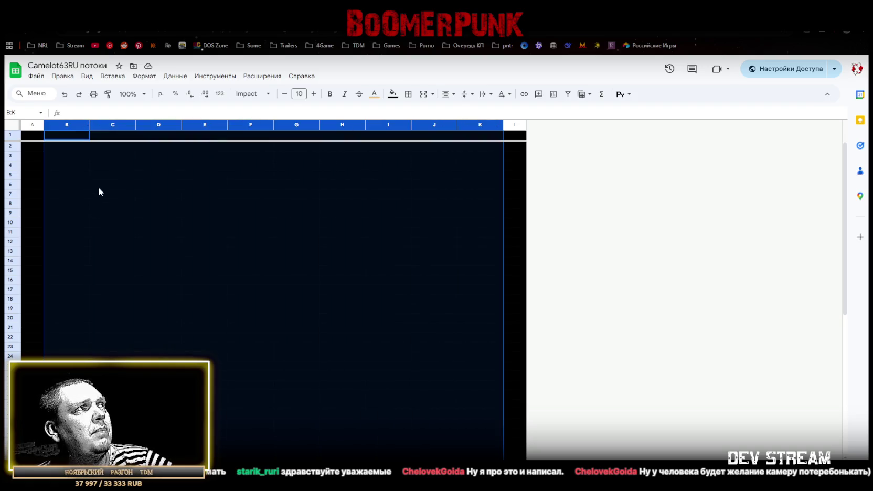
pyautogui.click(99, 188)
pyautogui.click(59, 137)
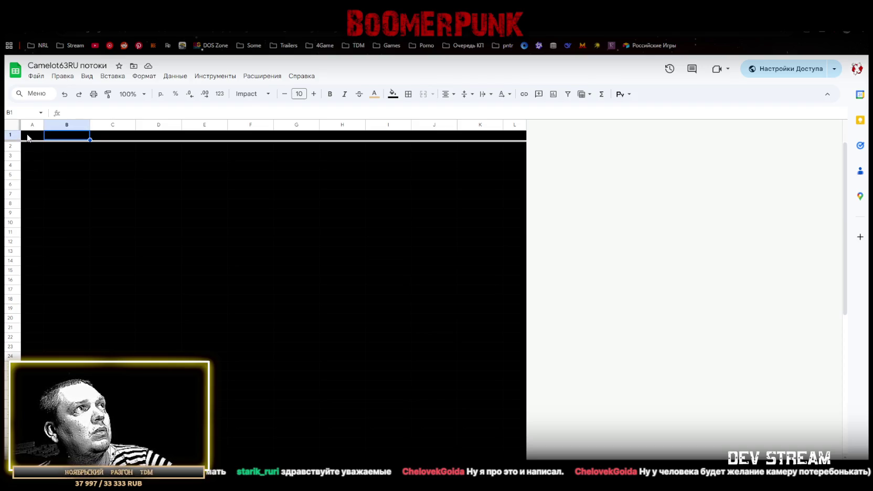
# Insert two new columns between column A and the old column B.
pyautogui.rightClick(53, 126)
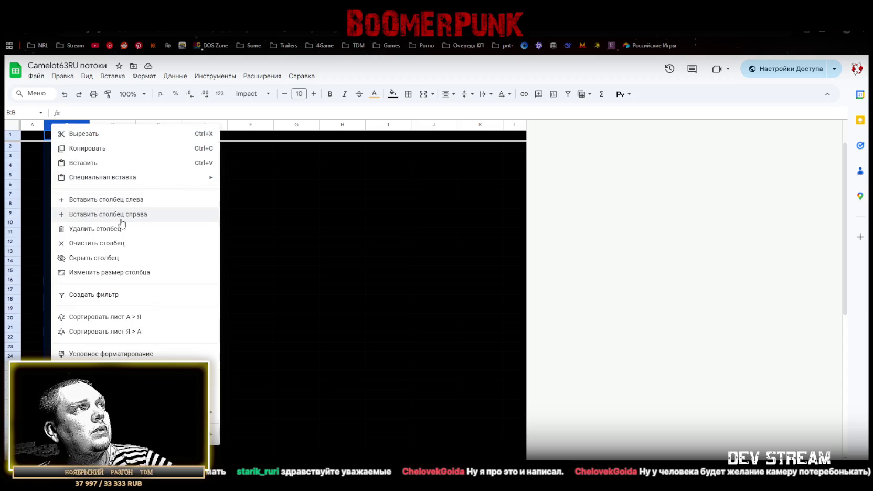
pyautogui.click(33, 127)
pyautogui.click(29, 126)
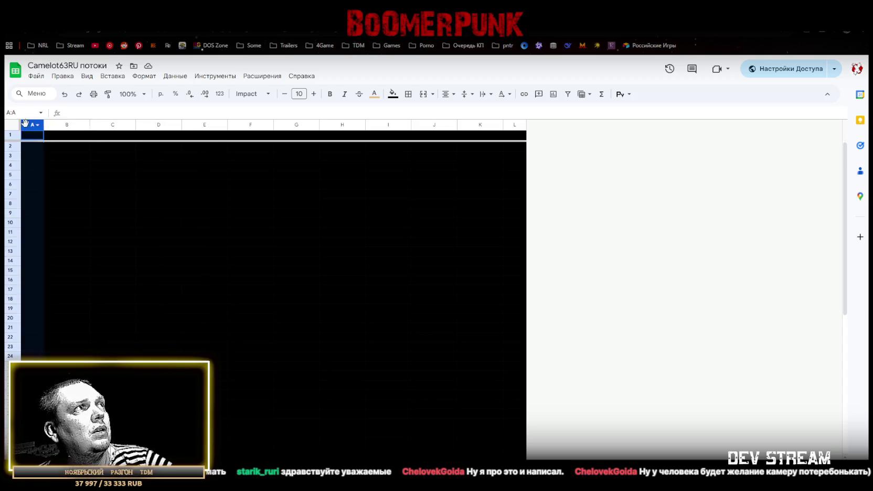
pyautogui.rightClick(27, 126)
pyautogui.click(101, 215)
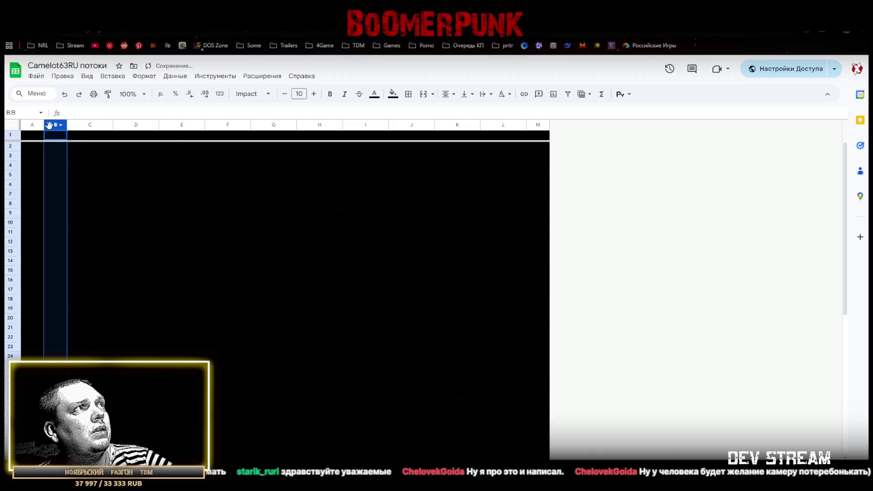
pyautogui.rightClick(48, 124)
pyautogui.click(126, 201)
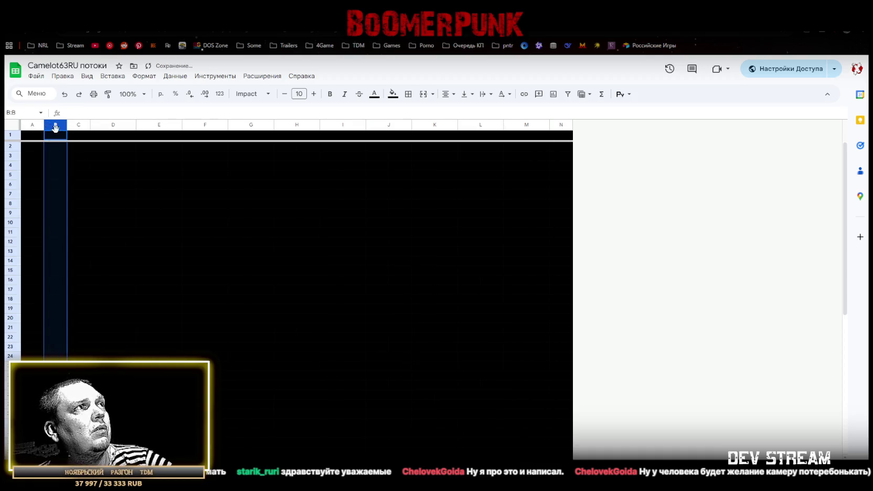
# Widen the new column B to 200 pixels.
pyautogui.rightClick(48, 124)
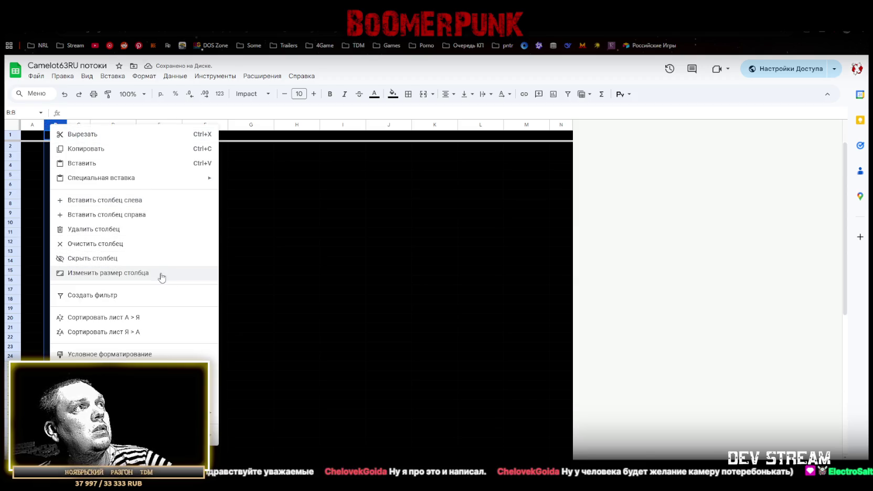
pyautogui.click(161, 274)
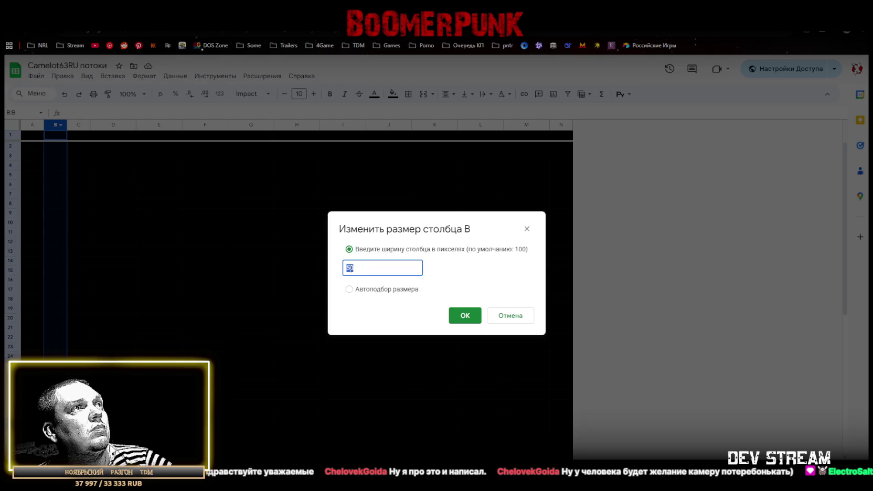
pyautogui.click(350, 268)
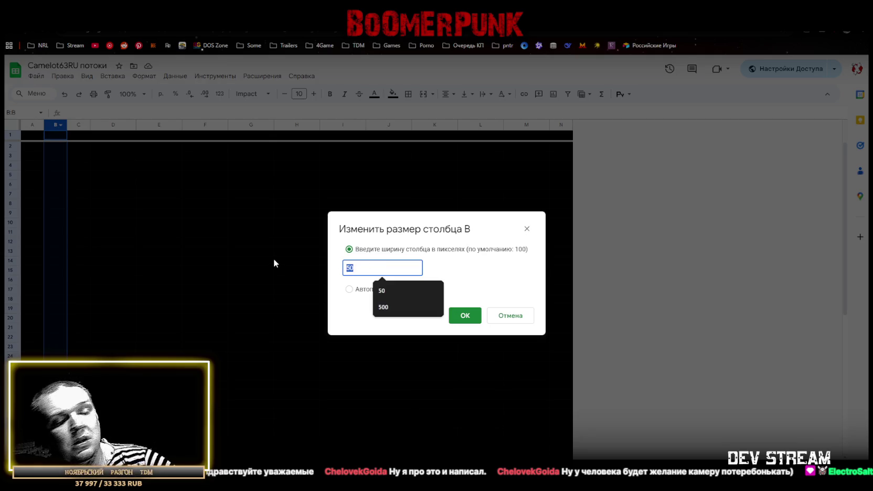
pyautogui.press('BackSpace')
pyautogui.press('BackSpace')
pyautogui.write('200')
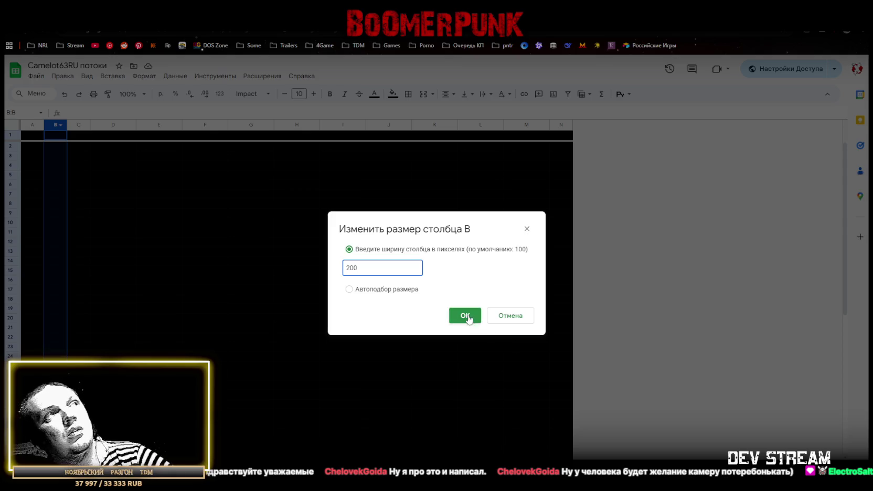
pyautogui.click(464, 315)
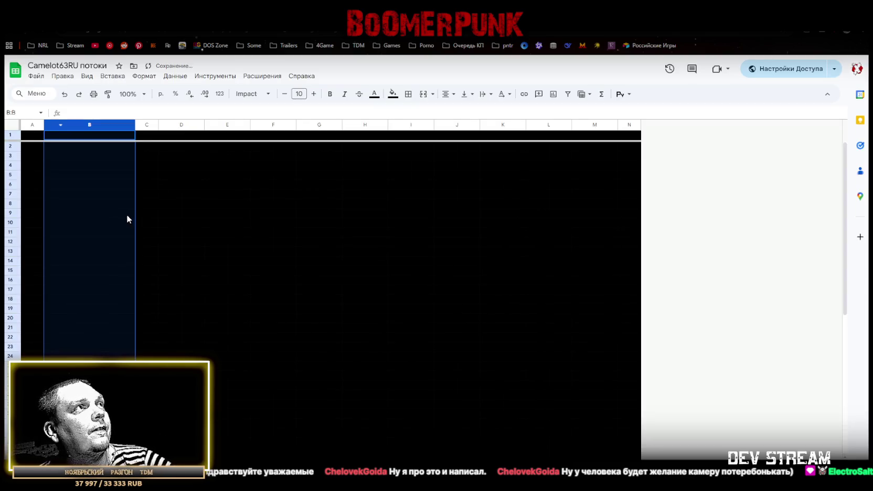
pyautogui.click(61, 155)
pyautogui.click(61, 148)
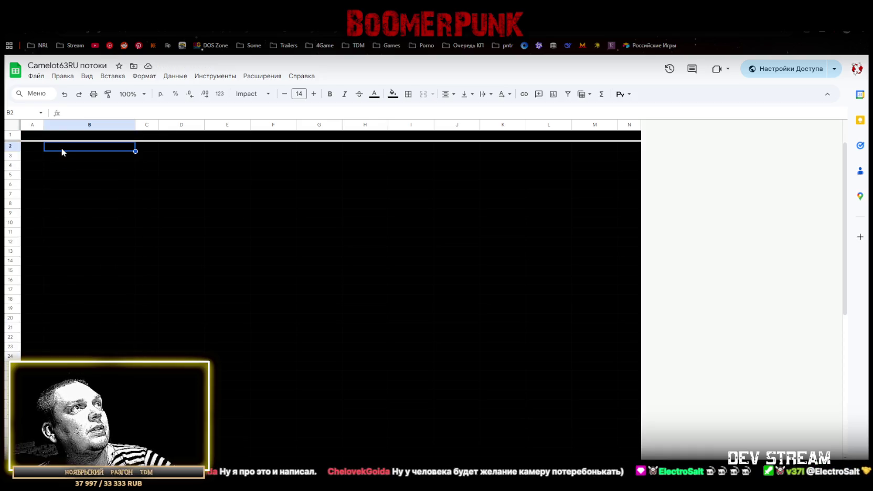
pyautogui.rightClick(11, 158)
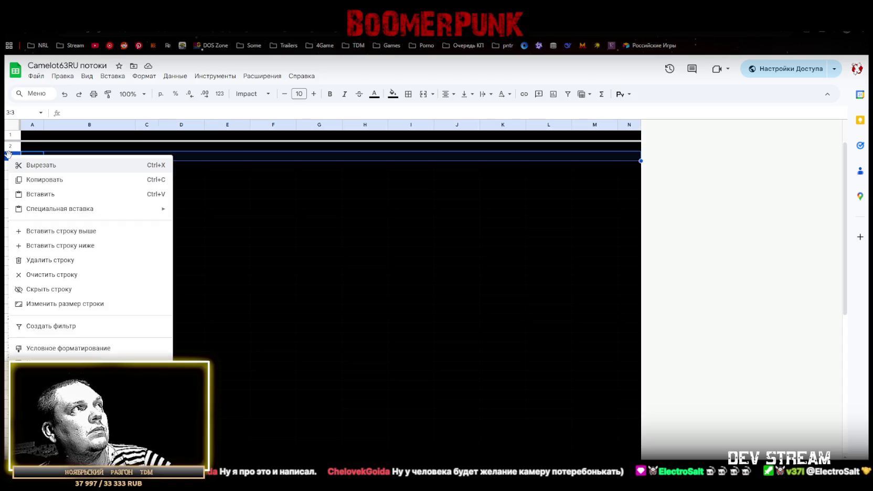
# Set row 3's height to 100 pixels.
pyautogui.click(86, 304)
pyautogui.write('211')
pyautogui.click(398, 266)
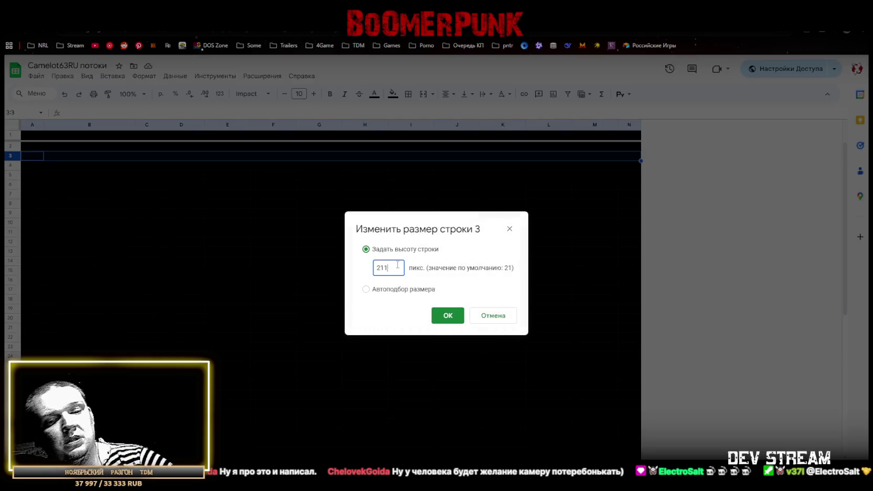
pyautogui.write('00')
pyautogui.doubleClick(386, 267)
pyautogui.write('100')
pyautogui.click(445, 316)
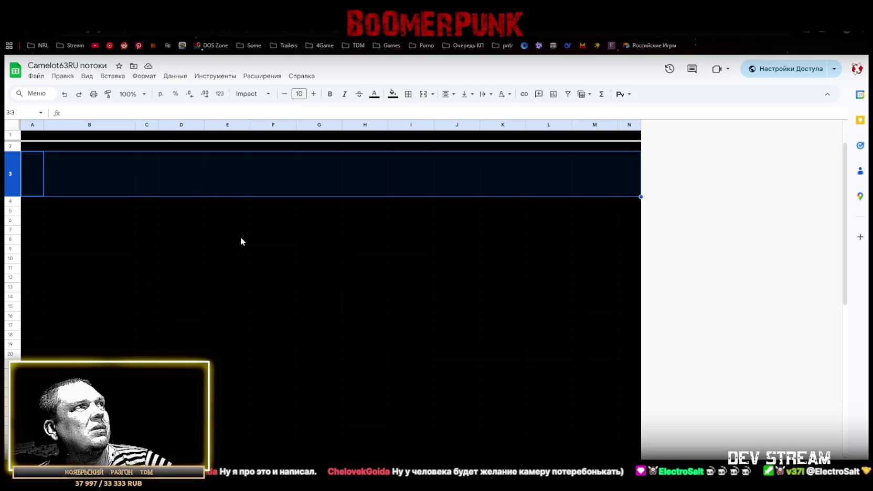
# Select cells D3 through M3 in the tall row.
pyautogui.click(75, 177)
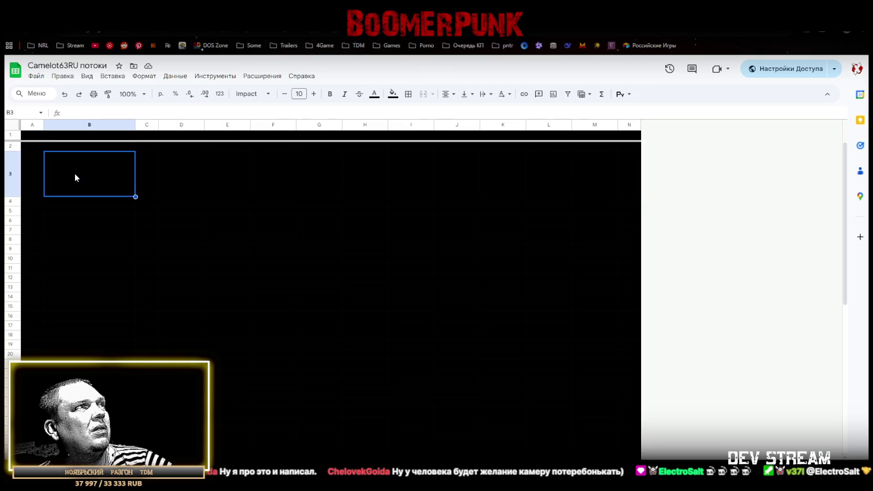
pyautogui.click(149, 173)
pyautogui.click(178, 175)
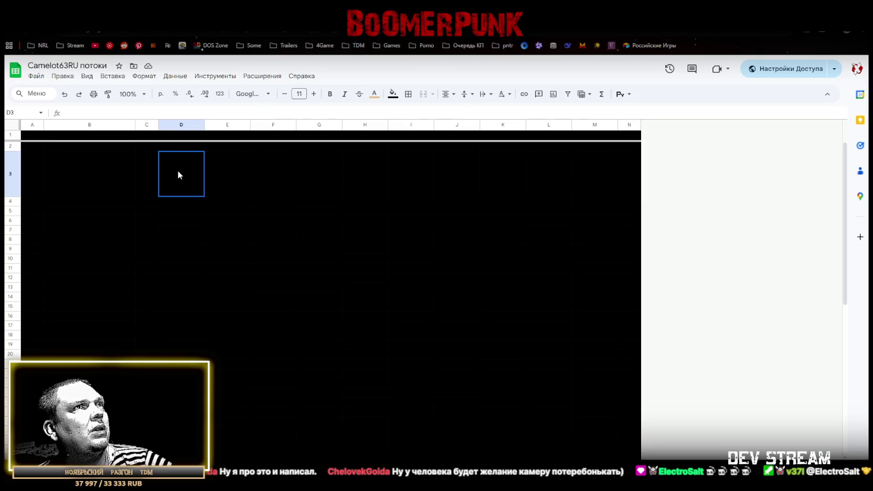
pyautogui.moveTo(178, 170); pyautogui.dragTo(590, 168)
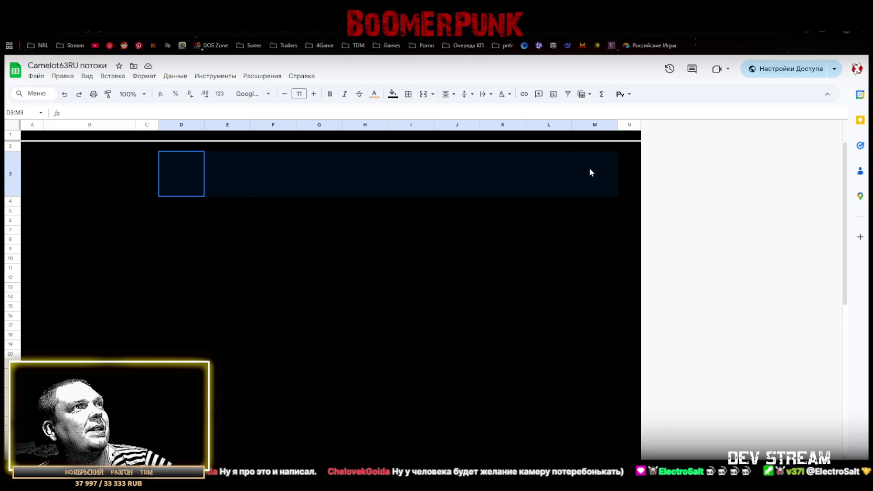
pyautogui.moveTo(589, 167); pyautogui.dragTo(590, 168)
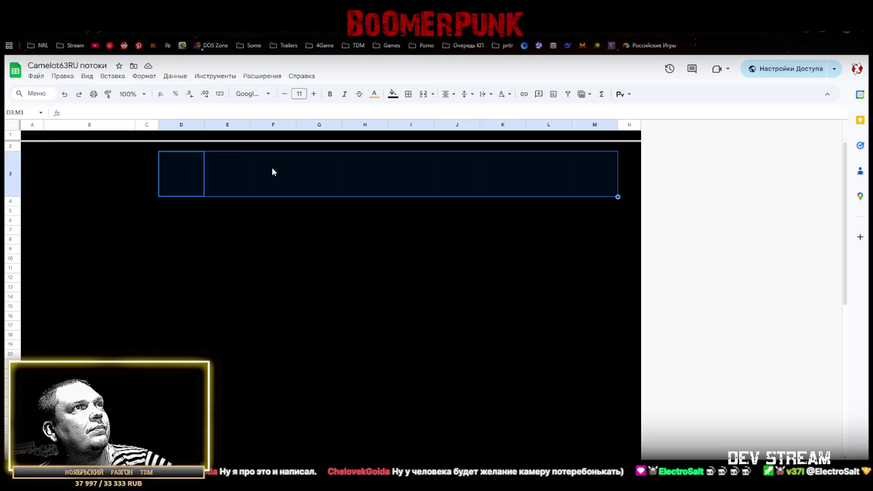
# Apply a new text colour to all of row 2.
pyautogui.click(182, 146)
pyautogui.click(10, 146)
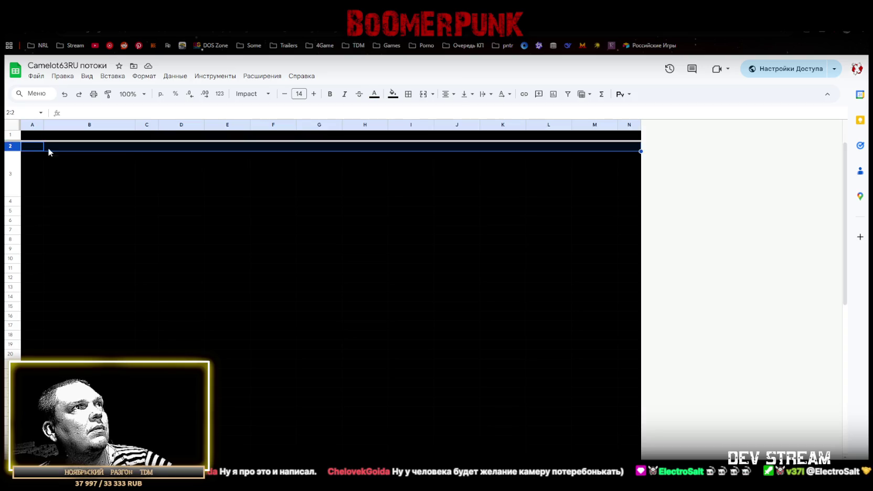
pyautogui.click(375, 95)
pyautogui.click(470, 126)
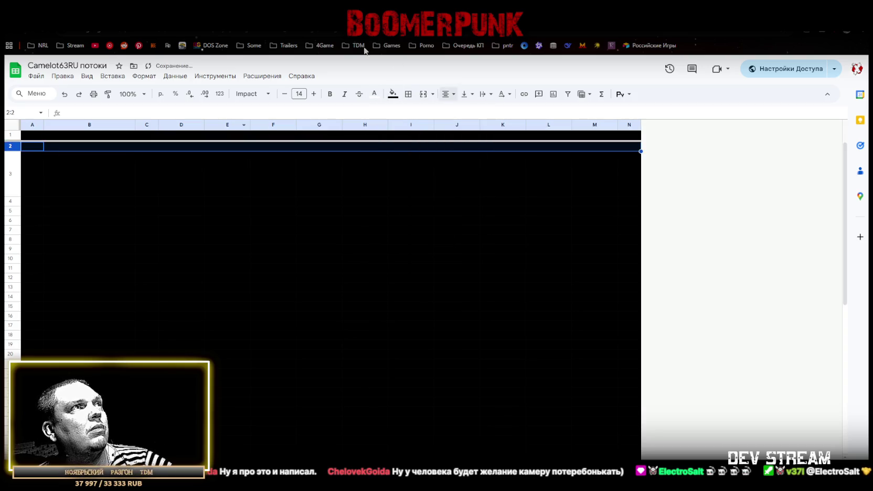
pyautogui.click(100, 147)
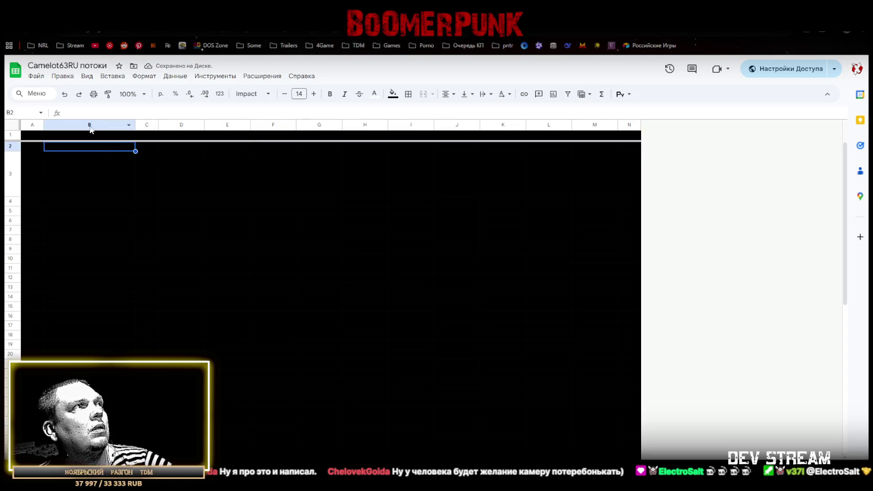
pyautogui.click(85, 124)
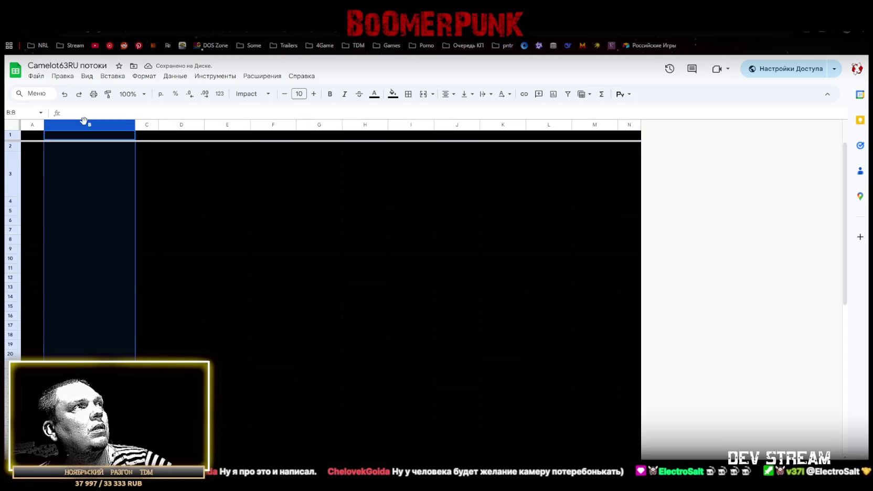
# Fill column B grey and reset row 1 to the uniform dark fill.
pyautogui.click(374, 94)
pyautogui.click(392, 94)
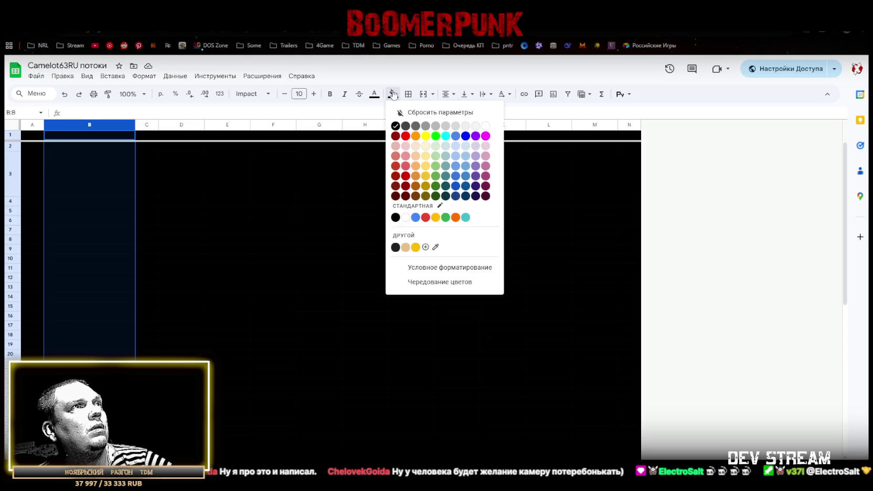
pyautogui.click(426, 127)
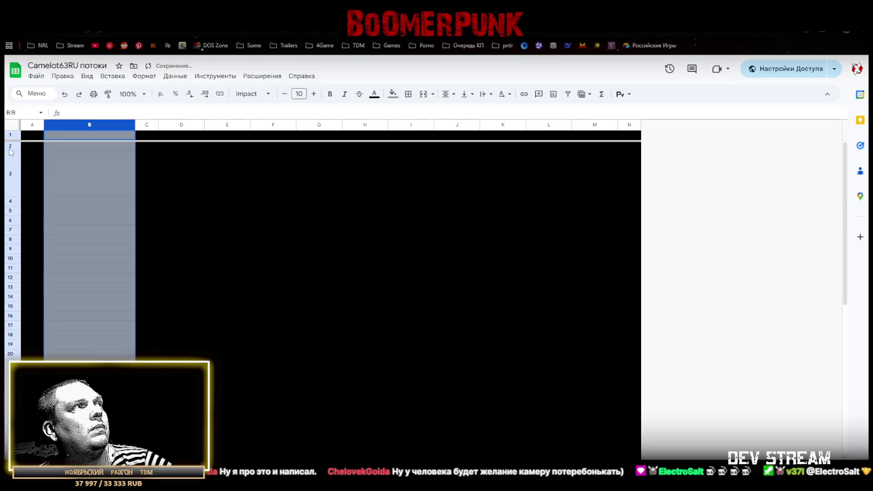
pyautogui.click(10, 135)
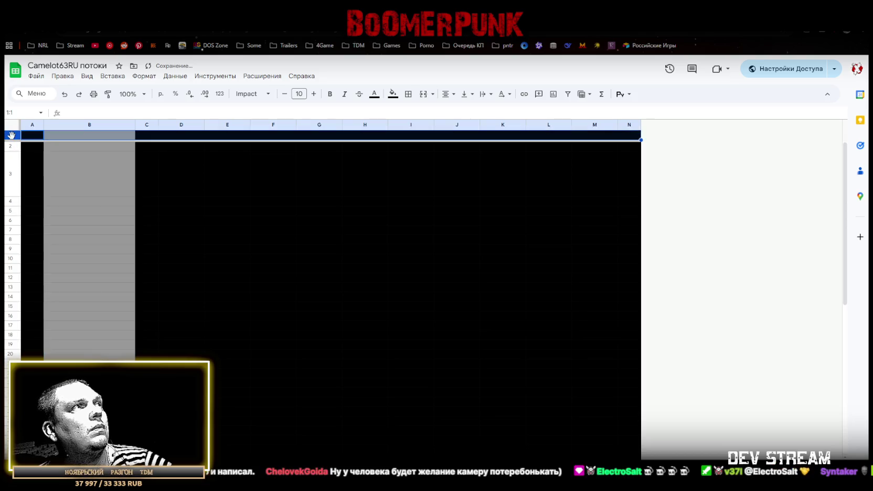
pyautogui.click(393, 94)
pyautogui.click(394, 126)
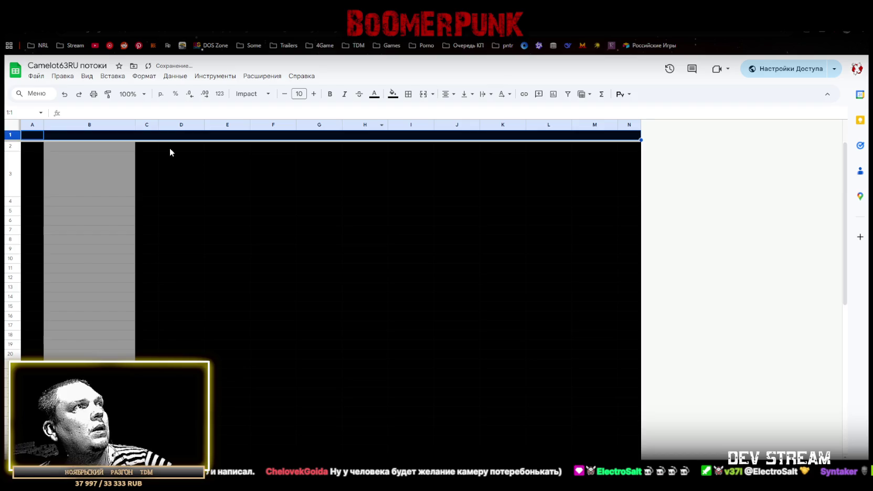
# Enter the slot numbers 0, 1, 2, 3, 4 in cells D2 through H2.
pyautogui.click(171, 148)
pyautogui.click(172, 157)
pyautogui.click(176, 147)
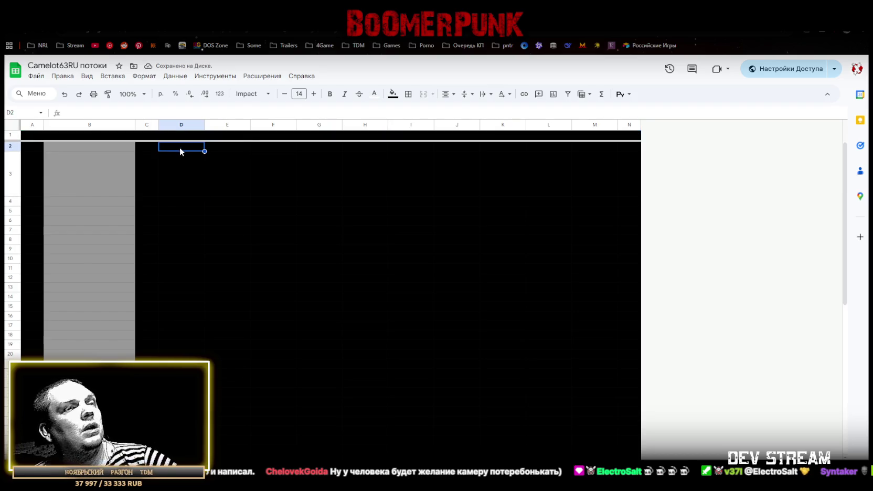
pyautogui.write('0')
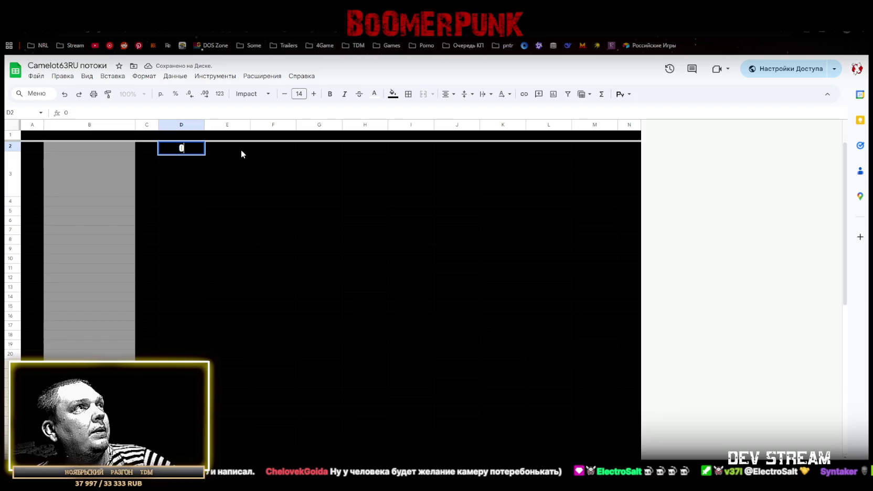
pyautogui.click(233, 147)
pyautogui.write('1')
pyautogui.press('Tab')
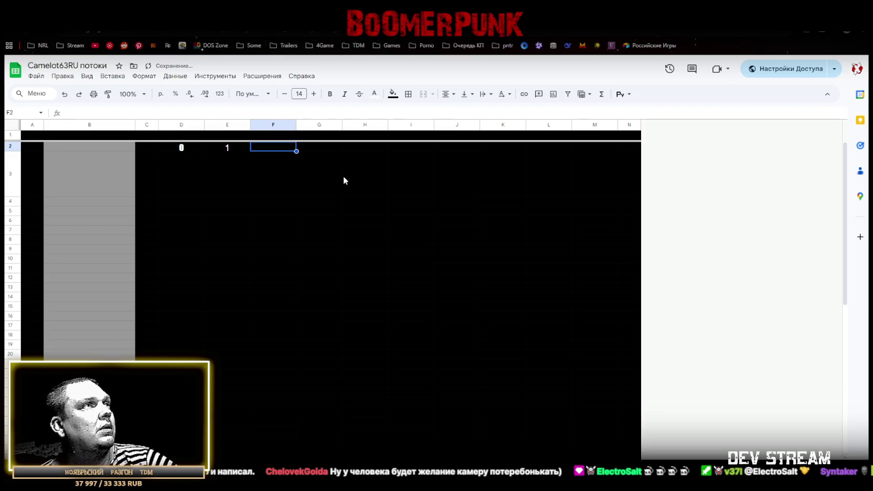
pyautogui.write('2')
pyautogui.press('Tab')
pyautogui.write('3')
pyautogui.press('Tab')
pyautogui.write('4')
pyautogui.press('Tab')
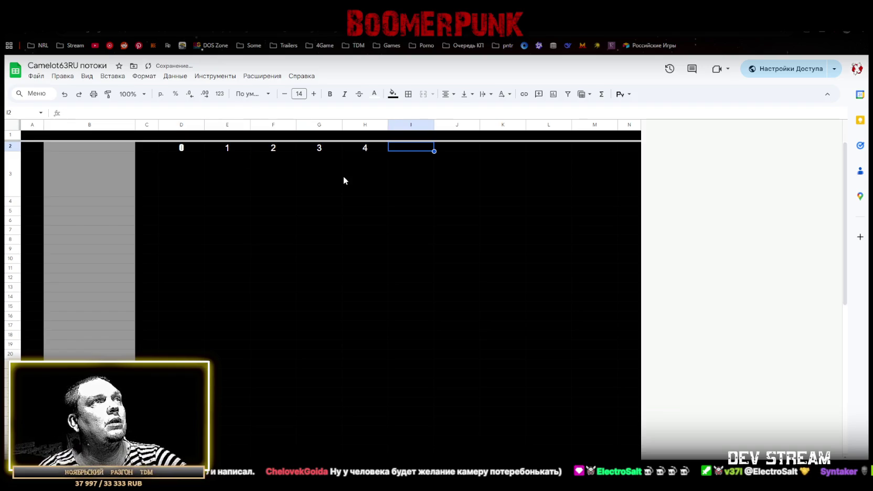
# Format the row 2 numbers as Impact size 13 and extend the sequence to 0–9 through M2.
pyautogui.click(181, 149)
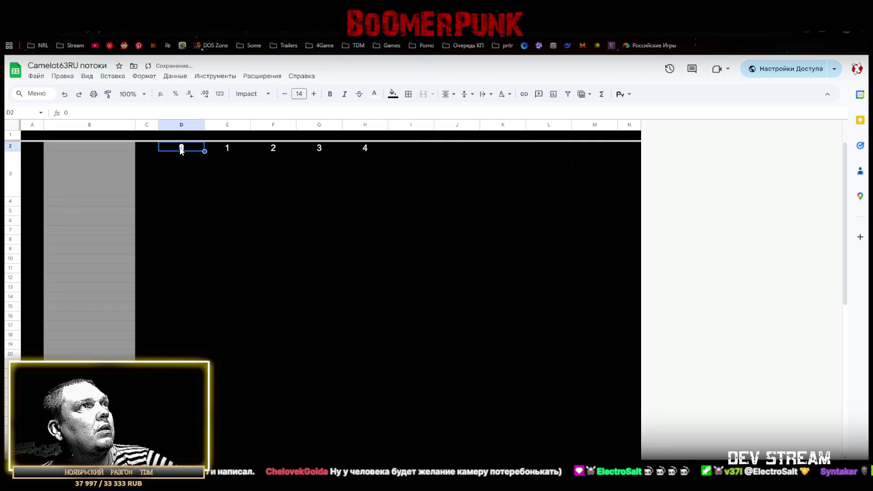
pyautogui.click(220, 149)
pyautogui.moveTo(181, 149); pyautogui.dragTo(602, 150)
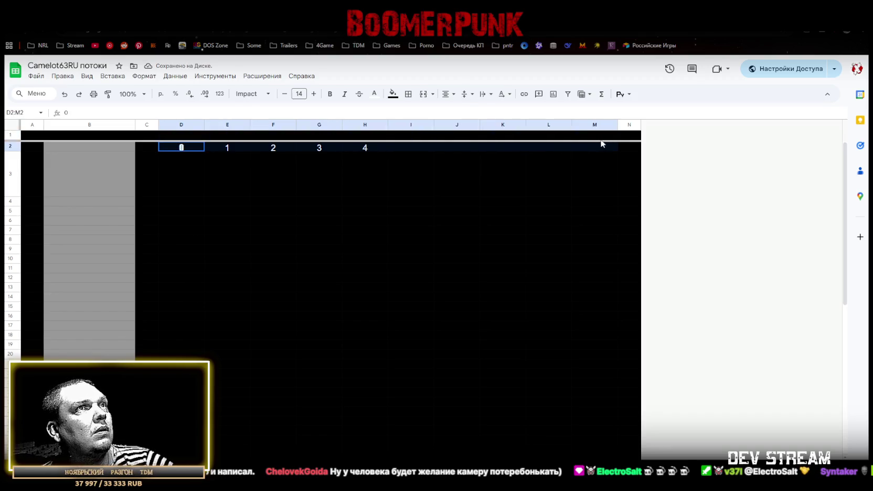
pyautogui.click(253, 93)
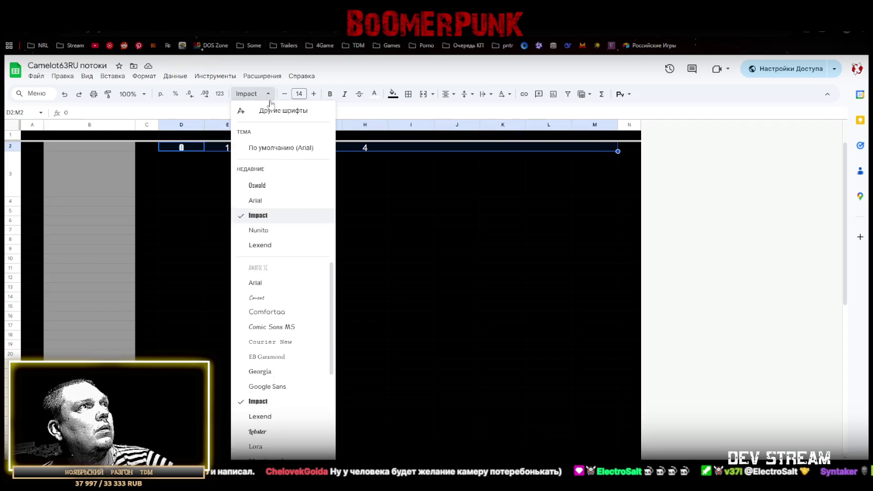
pyautogui.click(253, 215)
pyautogui.click(285, 94)
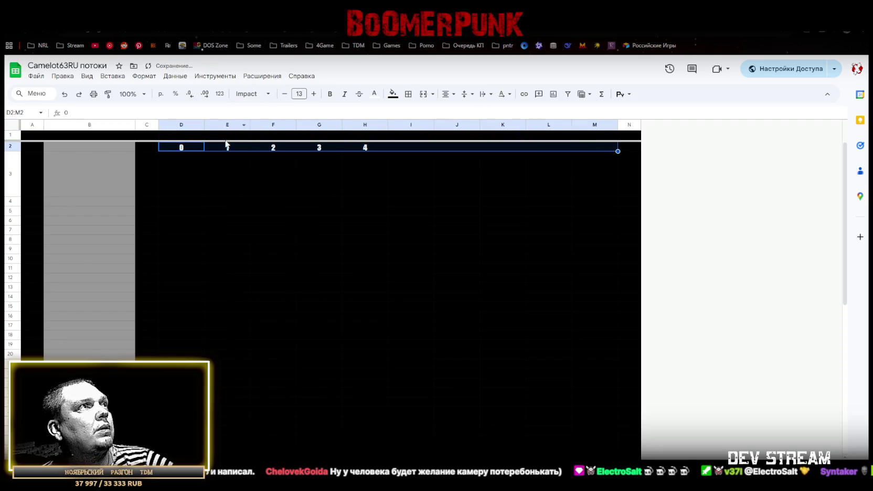
pyautogui.click(183, 150)
pyautogui.moveTo(187, 151); pyautogui.dragTo(601, 152)
pyautogui.click(169, 204)
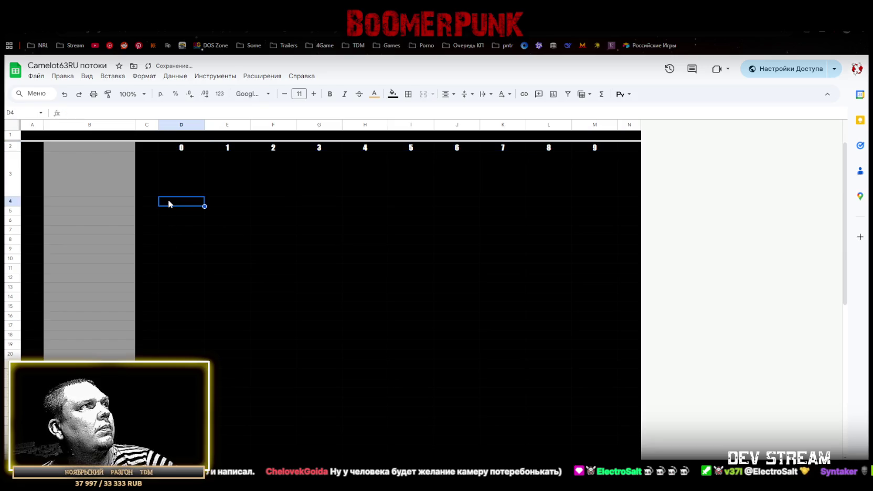
# Paste the tall row 3 into row 5 as a spacer and enter 10 in D4.
pyautogui.click(8, 173)
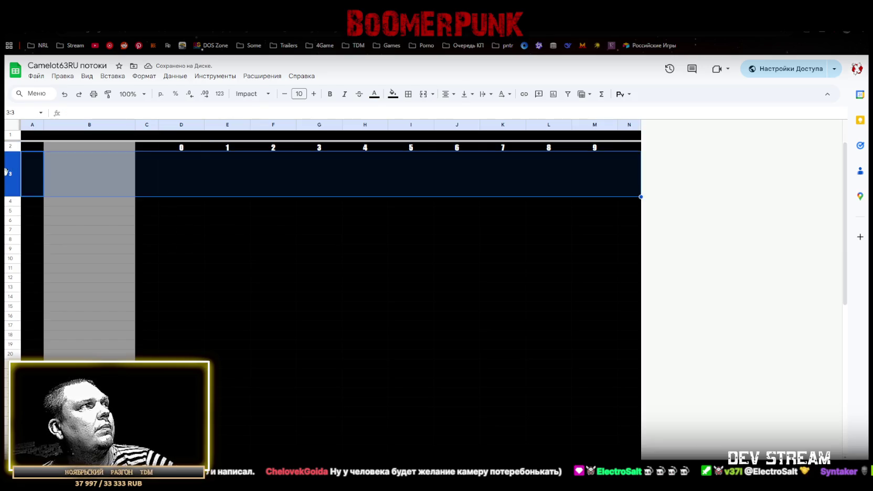
pyautogui.click(10, 210)
pyautogui.hotkey('ctrl', 'v')
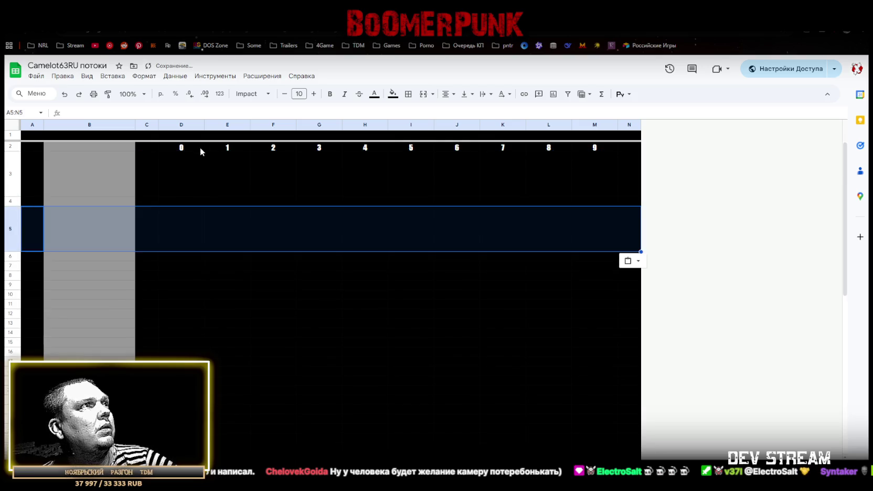
pyautogui.click(187, 203)
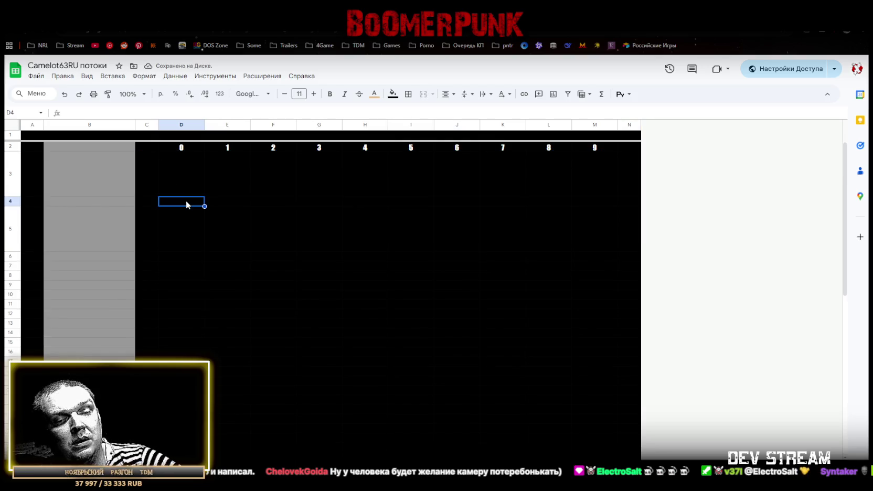
pyautogui.write('10')
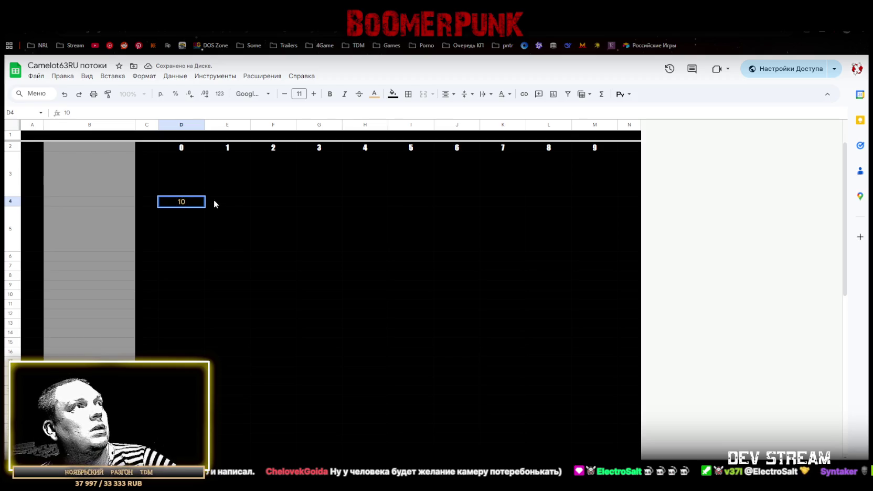
# Copy the formatted 0–9 row 2 into row 4.
pyautogui.click(177, 149)
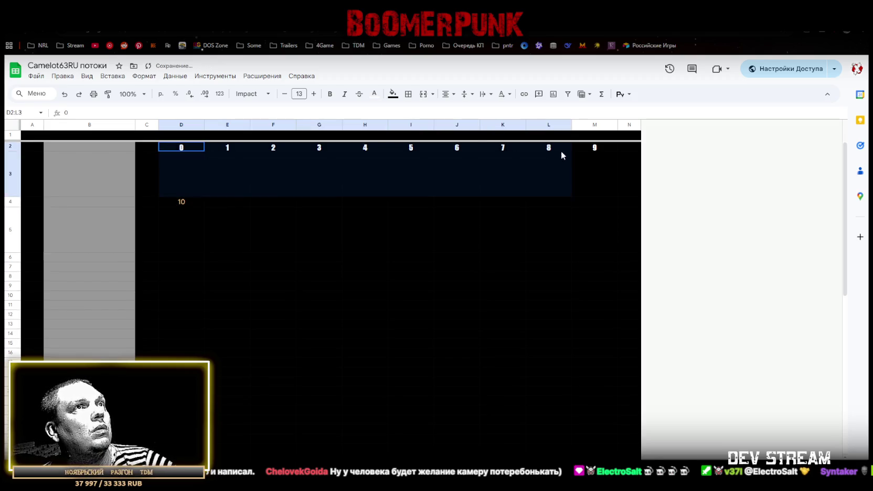
pyautogui.hotkey('ctrl', 'shift', 'Right')
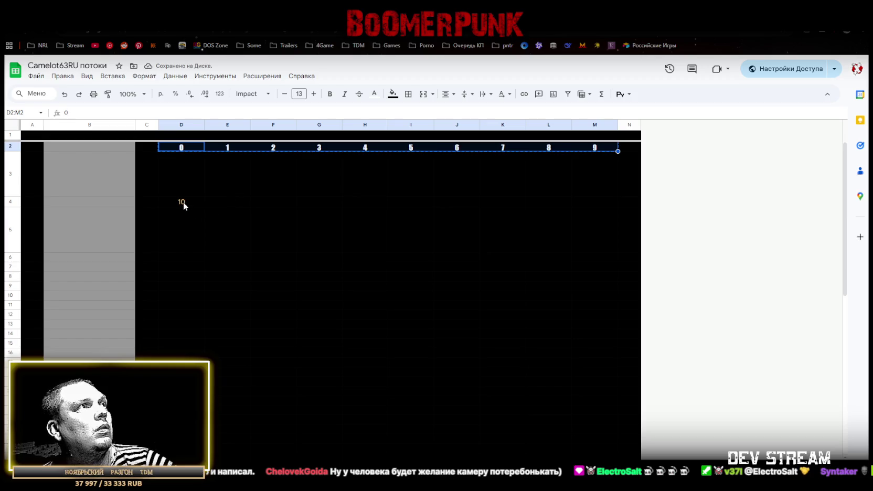
pyautogui.click(181, 203)
pyautogui.click(8, 147)
pyautogui.hotkey('ctrl', 'c')
pyautogui.click(10, 202)
pyautogui.hotkey('ctrl', 'v')
# Renumber row 4 as 10–19 across D4:M4 using 10 and 11 as the fill pattern.
pyautogui.click(184, 204)
pyautogui.write('1')
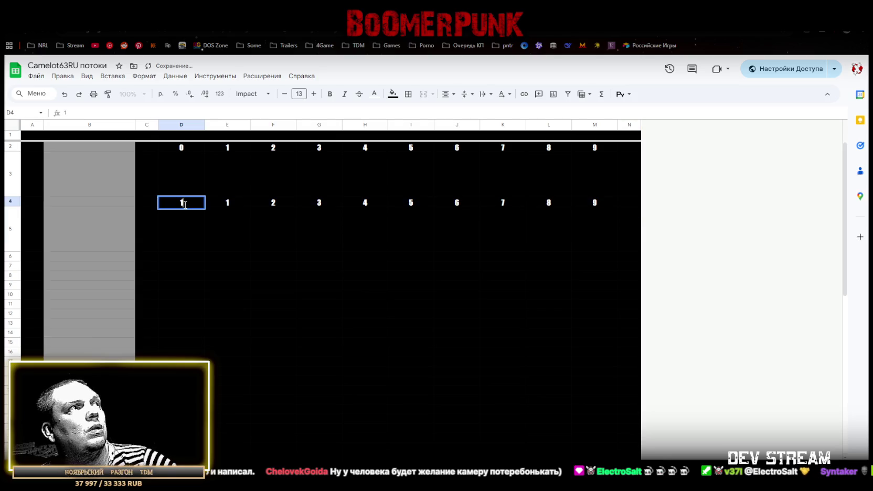
pyautogui.write('0')
pyautogui.click(231, 202)
pyautogui.write('11')
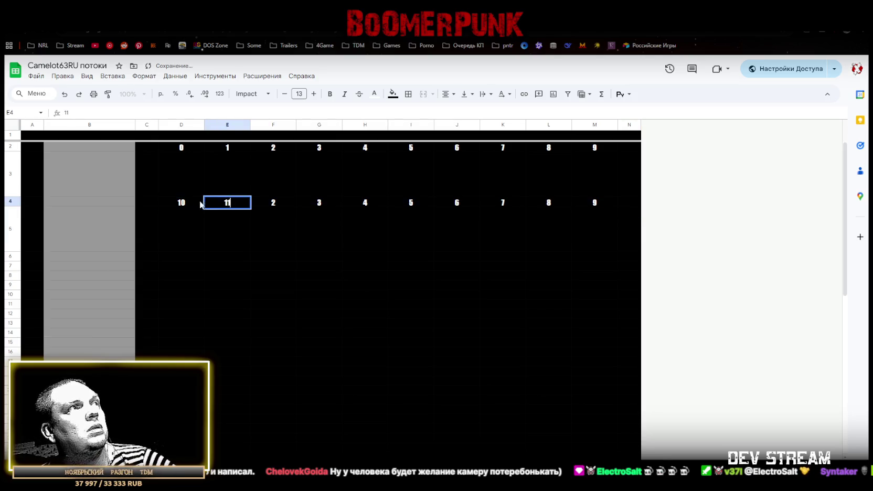
pyautogui.click(185, 205)
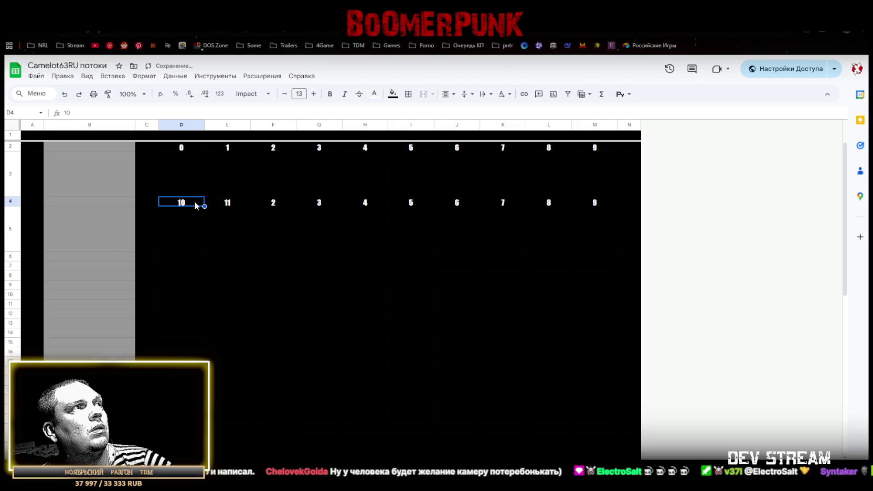
pyautogui.click(227, 202)
pyautogui.keyDown('shift'); pyautogui.click(181, 202); pyautogui.keyUp('shift')
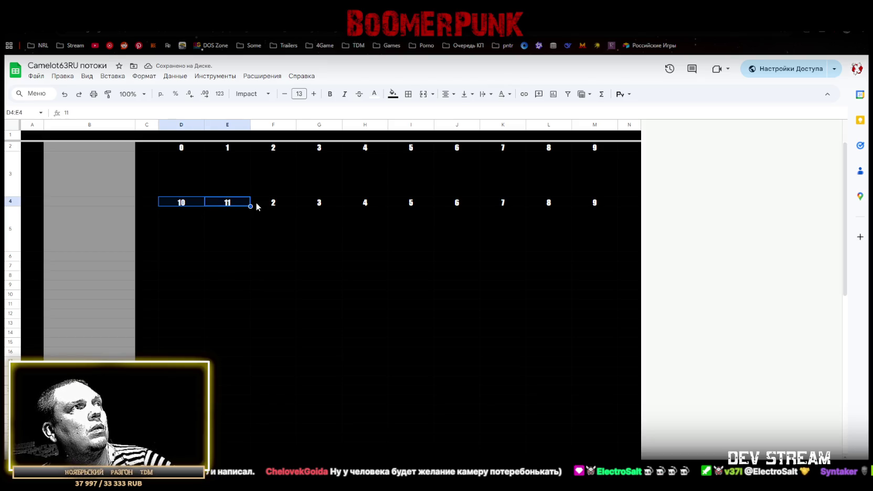
pyautogui.moveTo(250, 206); pyautogui.dragTo(617, 204)
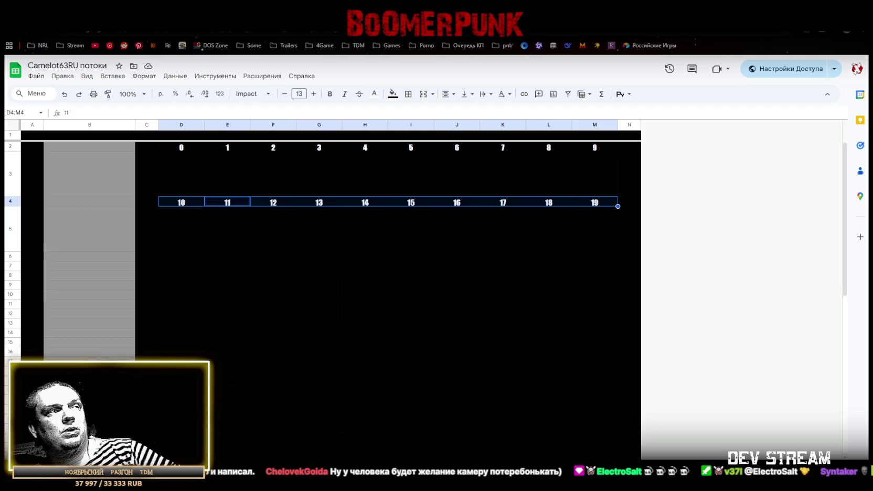
pyautogui.click(10, 201)
# Copy row 4 into row 6 and renumber it 20–29 across D6:M6.
pyautogui.hotkey('ctrl', 'c')
pyautogui.click(17, 257)
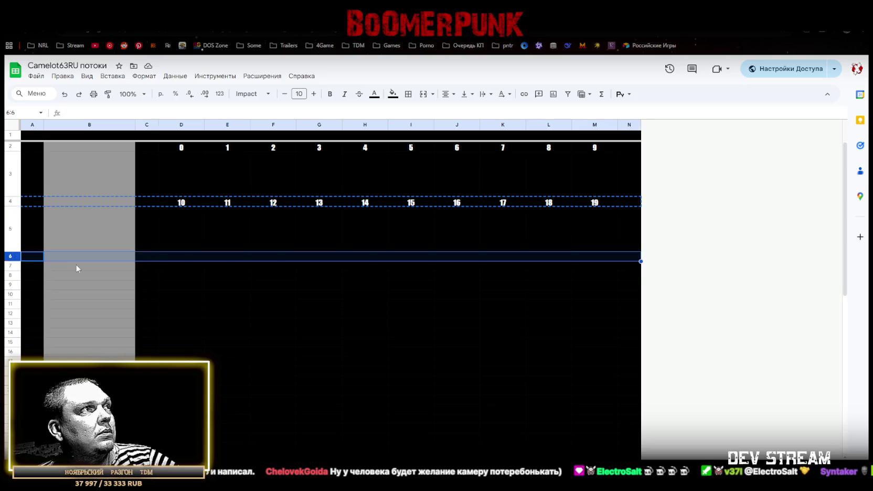
pyautogui.hotkey('ctrl', 'v')
pyautogui.click(185, 257)
pyautogui.write('20')
pyautogui.click(227, 258)
pyautogui.write('21')
pyautogui.click(187, 261)
pyautogui.moveTo(187, 261); pyautogui.dragTo(604, 257)
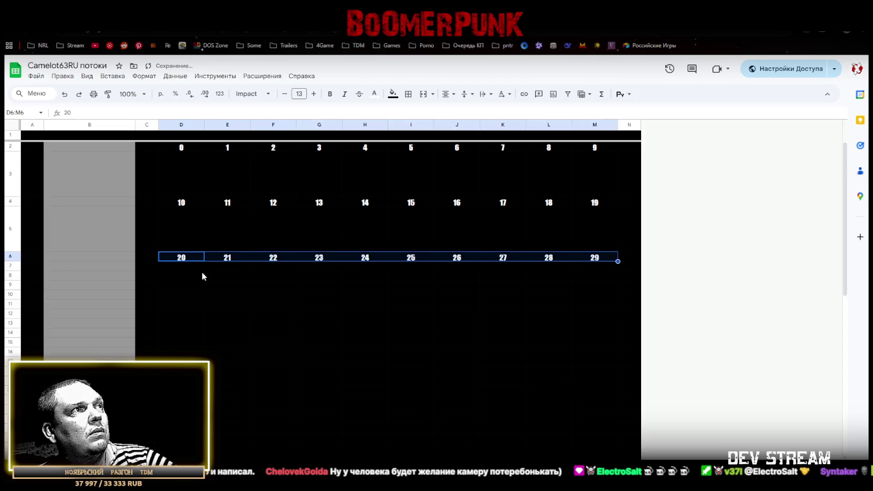
# Copy the tall spacer row 5 into row 7.
pyautogui.click(10, 225)
pyautogui.hotkey('ctrl', 'c')
pyautogui.click(10, 266)
pyautogui.hotkey('ctrl', 'v')
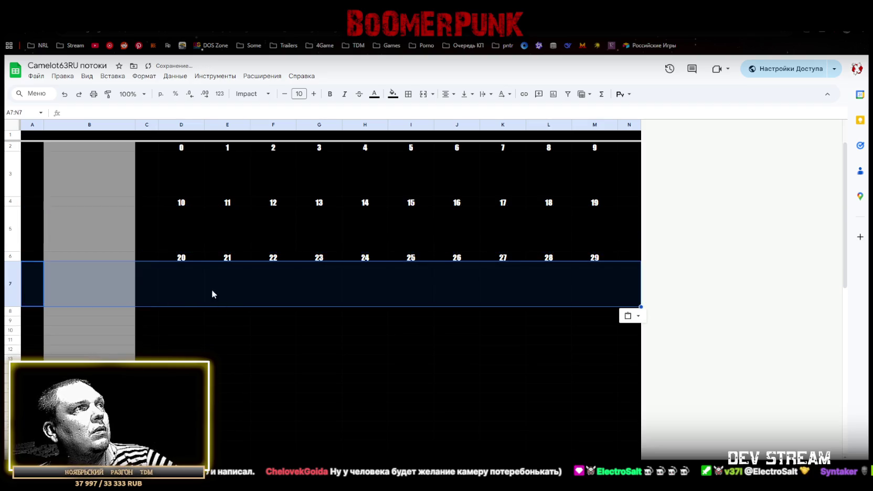
# Copy row 6 into row 8 and renumber it 30–39 across D8:M8.
pyautogui.click(7, 255)
pyautogui.hotkey('ctrl', 'c')
pyautogui.click(10, 311)
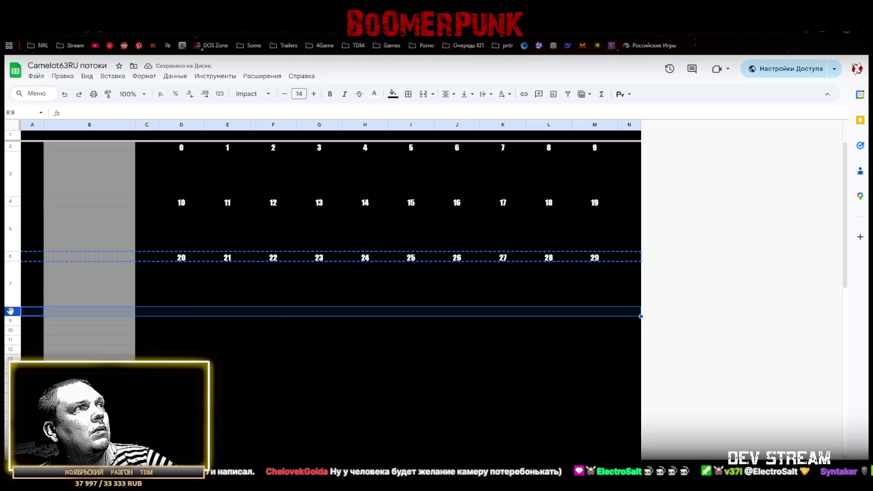
pyautogui.hotkey('ctrl', 'v')
pyautogui.click(186, 314)
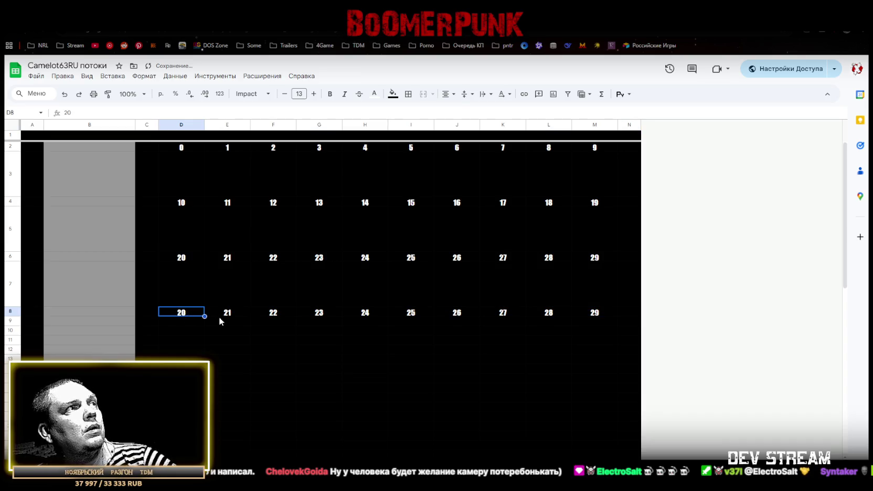
pyautogui.write('31')
pyautogui.press('BackSpace')
pyautogui.write('0')
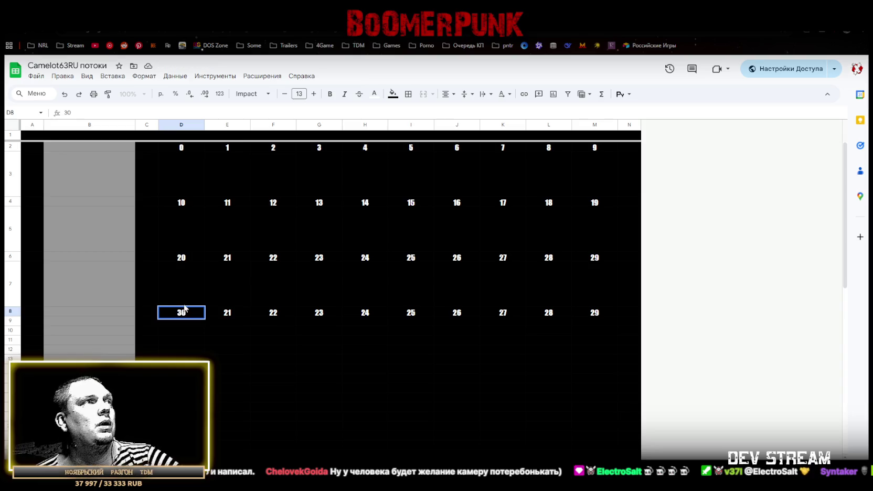
pyautogui.click(231, 312)
pyautogui.write('31')
pyautogui.moveTo(181, 315)
pyautogui.mouseDown()
pyautogui.moveTo(606, 321)
pyautogui.moveTo(591, 322)
pyautogui.mouseUp()
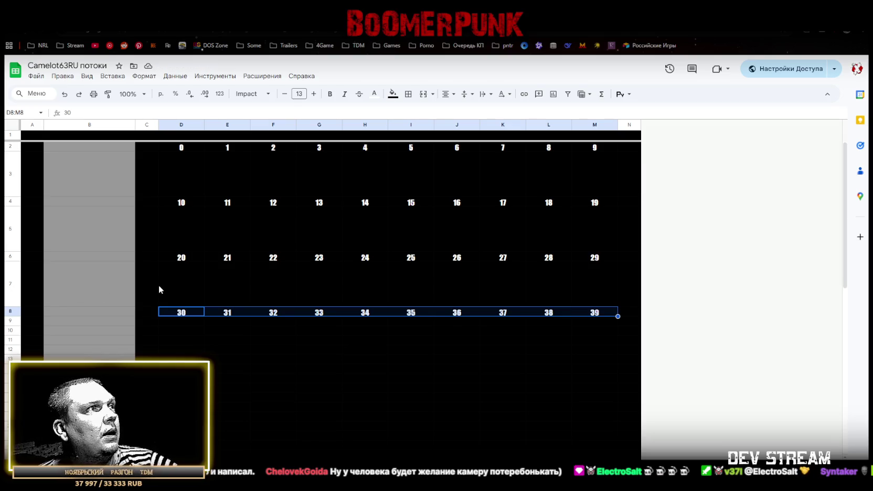
pyautogui.click(9, 283)
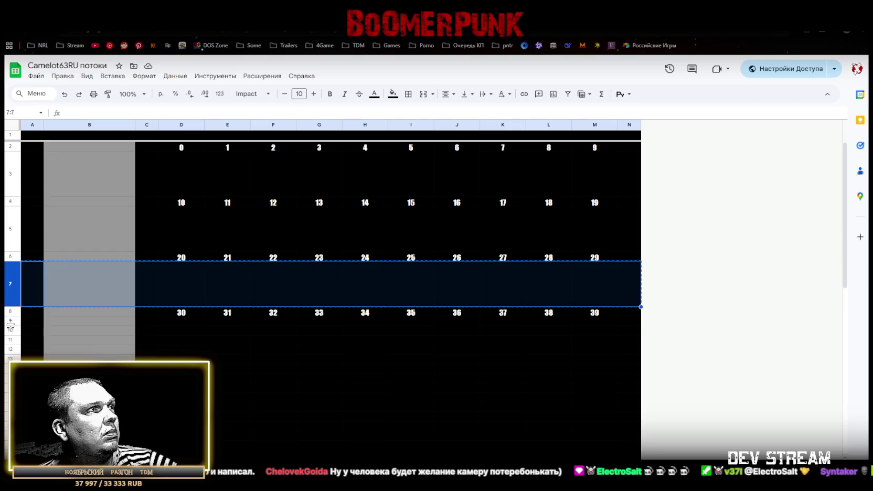
# Paste the spacer into row 9 and copy the 30–39 row into row 10, renumbered 40–49.
pyautogui.click(10, 325)
pyautogui.hotkey('ctrl', 'v')
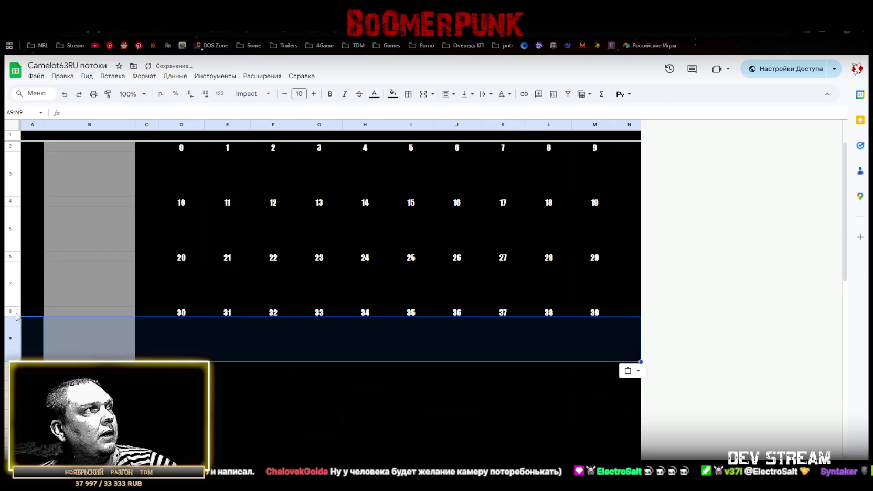
pyautogui.click(9, 311)
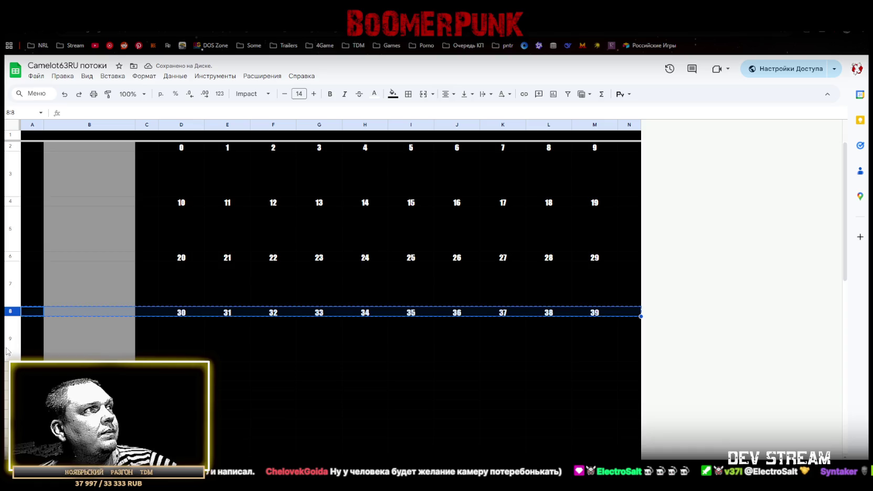
pyautogui.click(7, 365)
pyautogui.hotkey('ctrl', 'v')
pyautogui.write('40')
pyautogui.click(230, 371)
pyautogui.write('41')
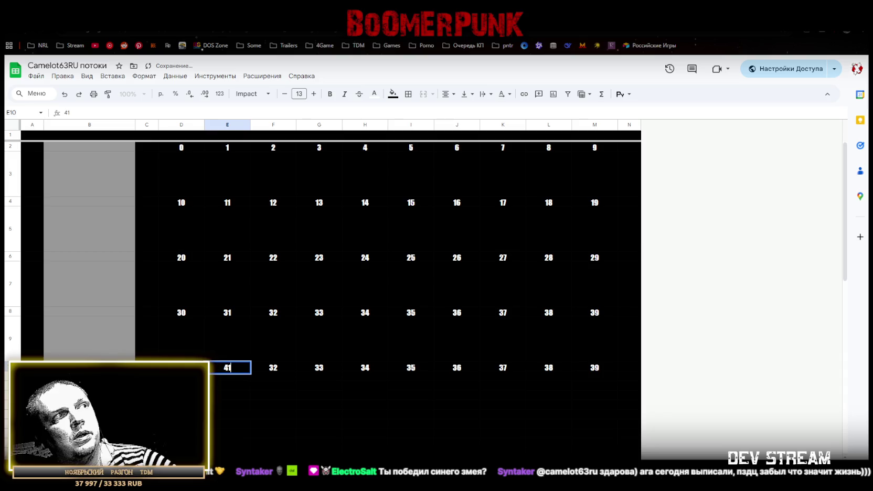
pyautogui.moveTo(181, 370); pyautogui.dragTo(600, 367)
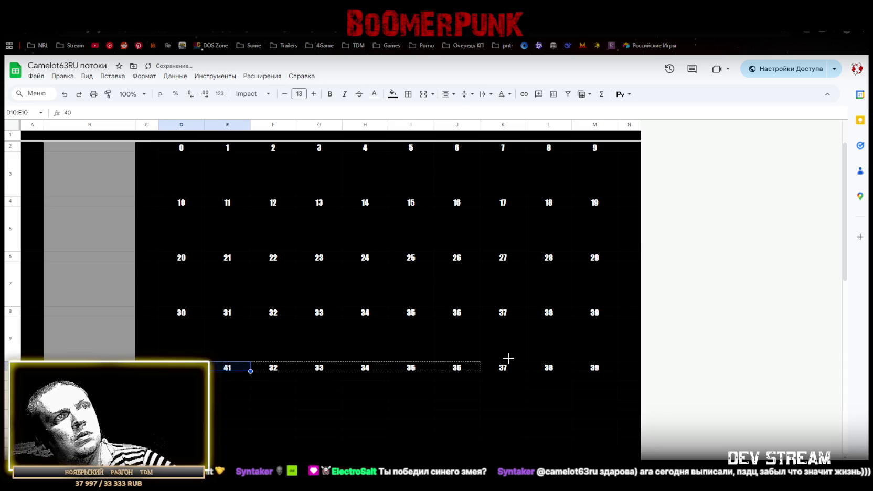
# Copy the tall spacer row 9 into row 11.
pyautogui.scroll(-3, 347, 372)
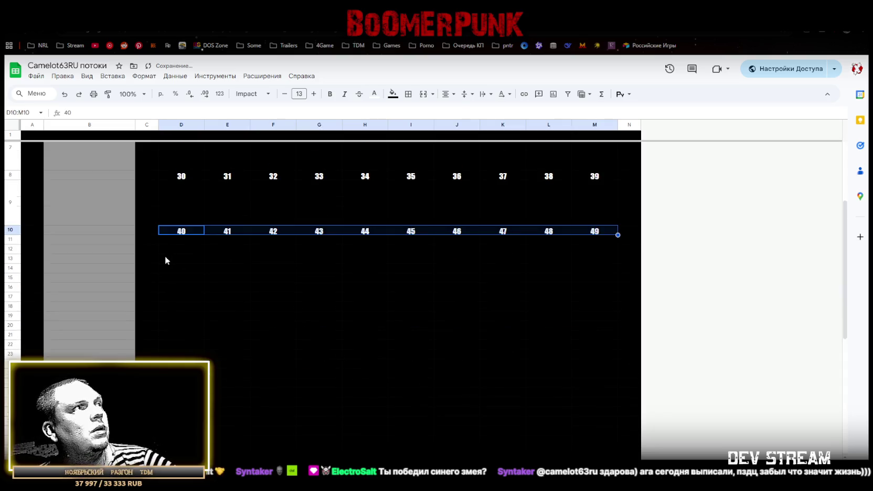
pyautogui.click(11, 203)
pyautogui.hotkey('ctrl', 'c')
pyautogui.click(11, 239)
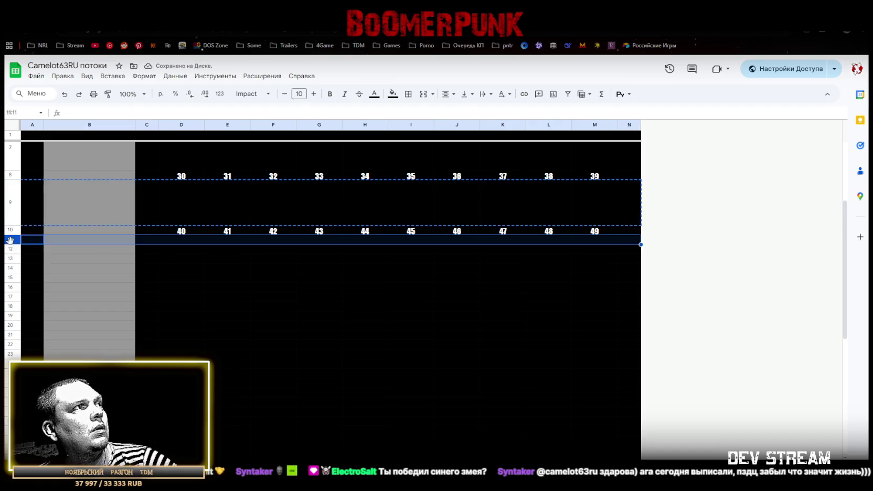
pyautogui.hotkey('ctrl', 'v')
# Move the ten empty rows 13–22 above the slot grid so it starts at row 12.
pyautogui.scroll(3, 223, 271)
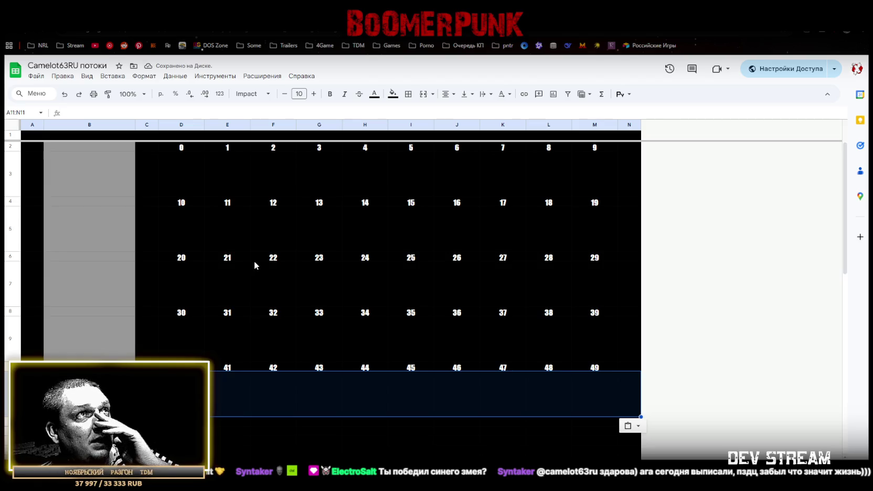
pyautogui.scroll(-3, 10, 210)
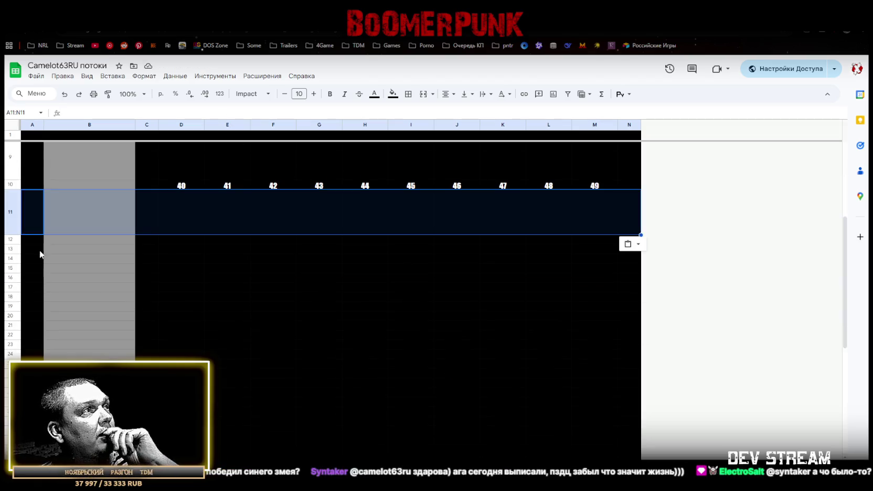
pyautogui.click(10, 249)
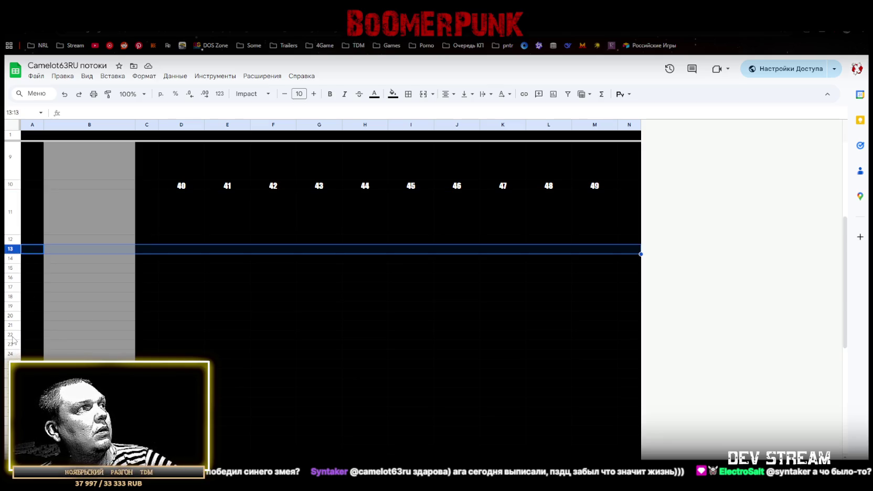
pyautogui.keyDown('shift'); pyautogui.click(12, 336); pyautogui.keyUp('shift')
pyautogui.scroll(3, 13, 336)
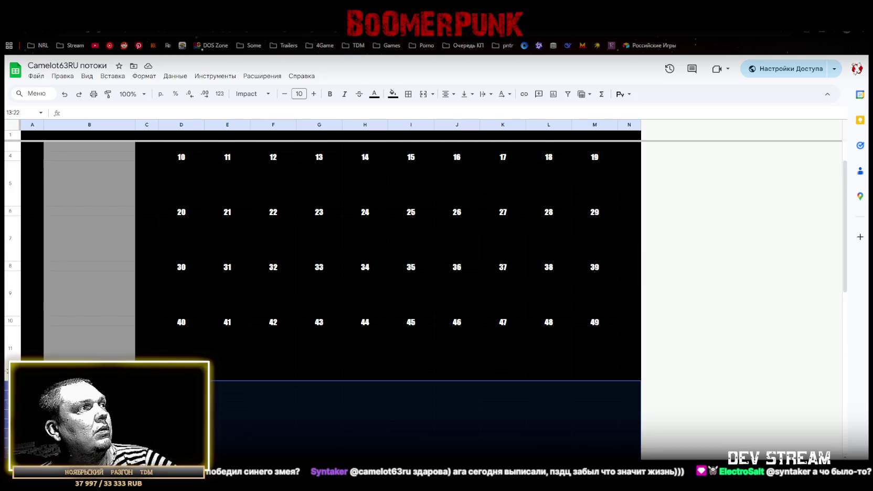
pyautogui.moveTo(6, 383); pyautogui.dragTo(12, 147)
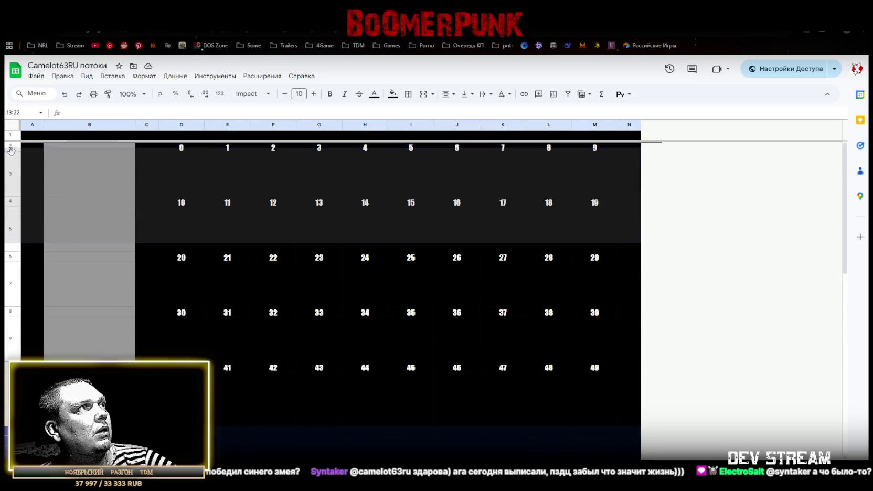
pyautogui.moveTo(11, 147); pyautogui.dragTo(12, 147)
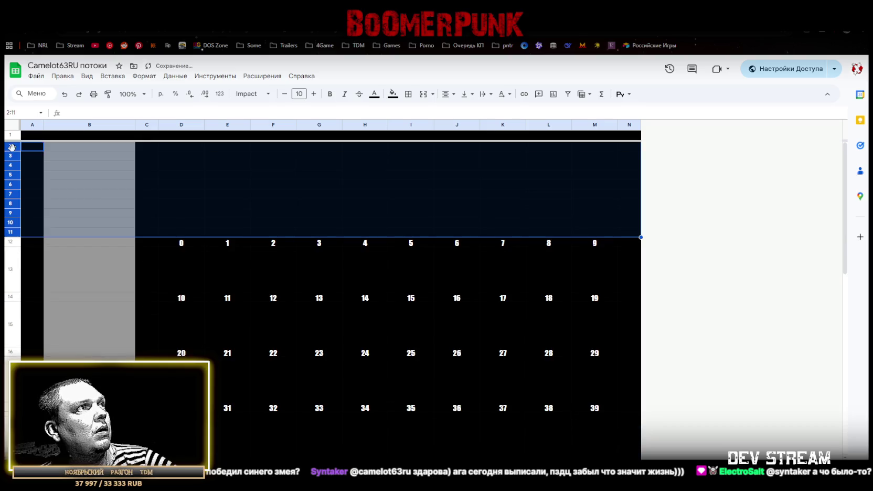
pyautogui.scroll(-3, 268, 338)
pyautogui.scroll(1, 267, 338)
pyautogui.scroll(3, 266, 333)
pyautogui.scroll(-1, 265, 333)
pyautogui.scroll(-1, 265, 333)
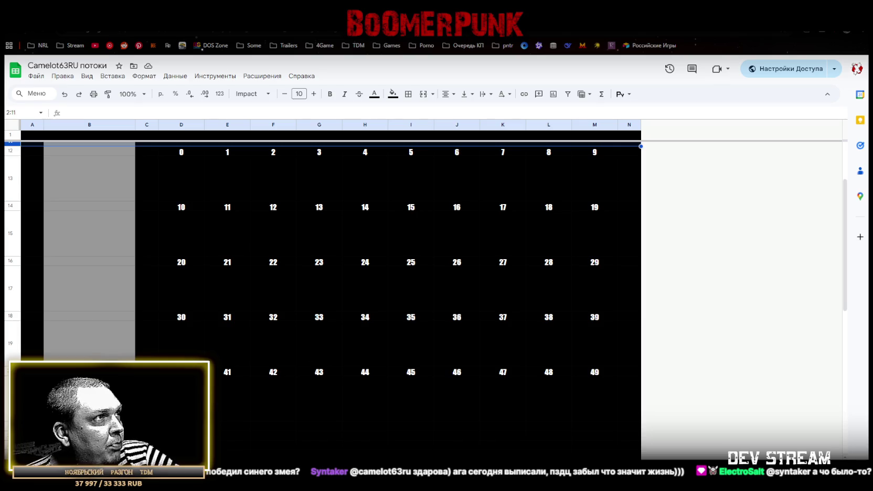
# Copy the 40–49 slot row into row 22.
pyautogui.click(181, 426)
pyautogui.write('5')
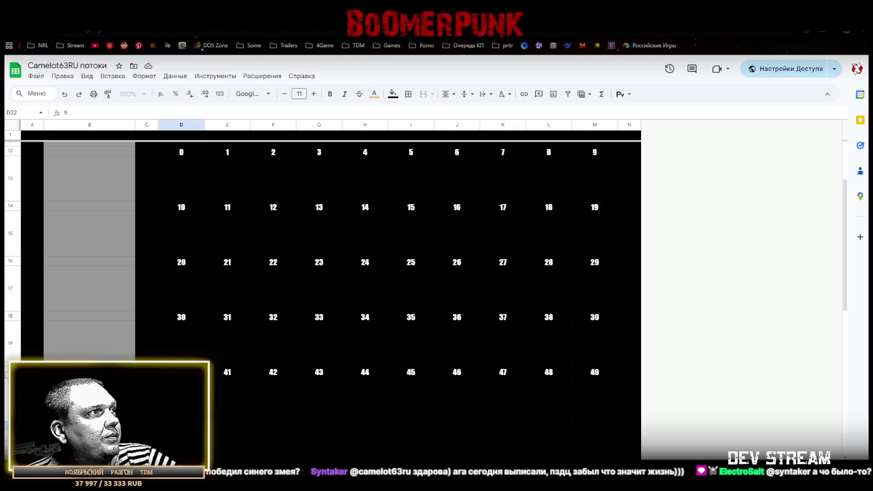
pyautogui.click(7, 372)
pyautogui.hotkey('ctrl', 'c')
pyautogui.click(8, 427)
pyautogui.hotkey('ctrl', 'v')
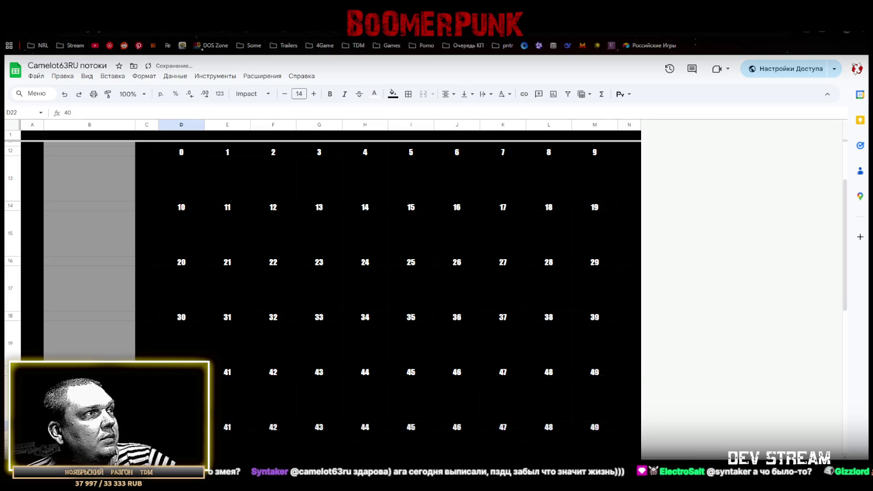
# Renumber row 22 as 50–59 across D22:M22 using 50 and 51 as the pattern.
pyautogui.click(230, 428)
pyautogui.write('51')
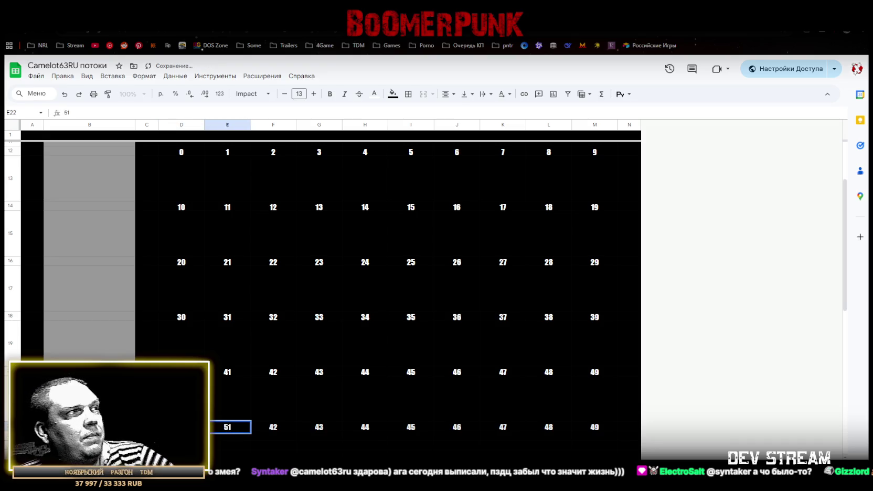
pyautogui.press('Left')
pyautogui.keyDown('shift'); pyautogui.click(230, 431); pyautogui.keyUp('shift')
pyautogui.moveTo(250, 431); pyautogui.dragTo(598, 427)
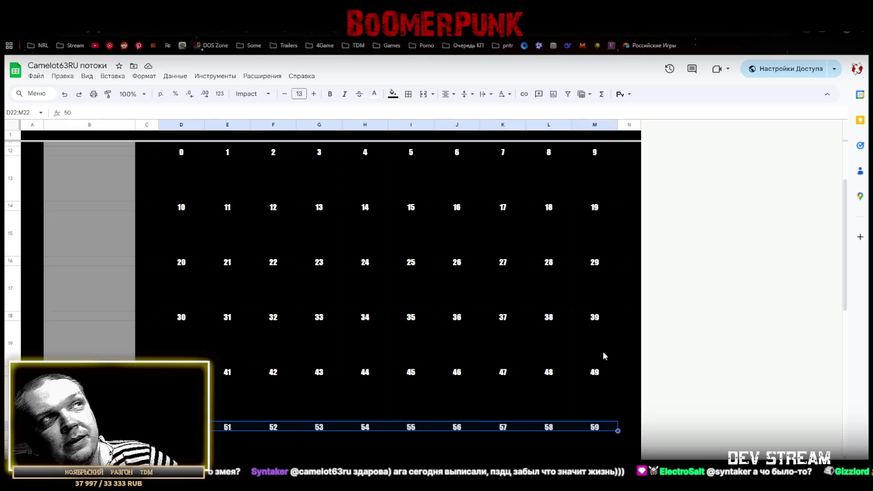
pyautogui.scroll(-1, 580, 350)
pyautogui.scroll(1, 579, 349)
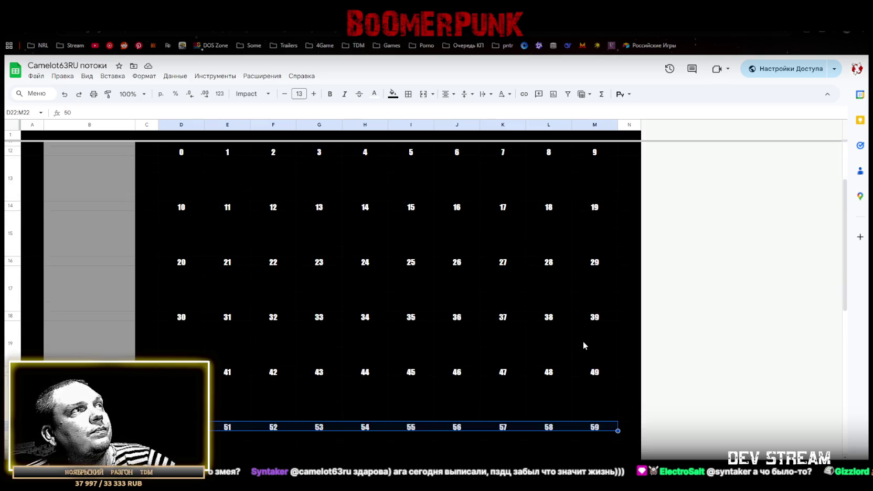
pyautogui.scroll(2, 584, 341)
pyautogui.scroll(-3, 182, 237)
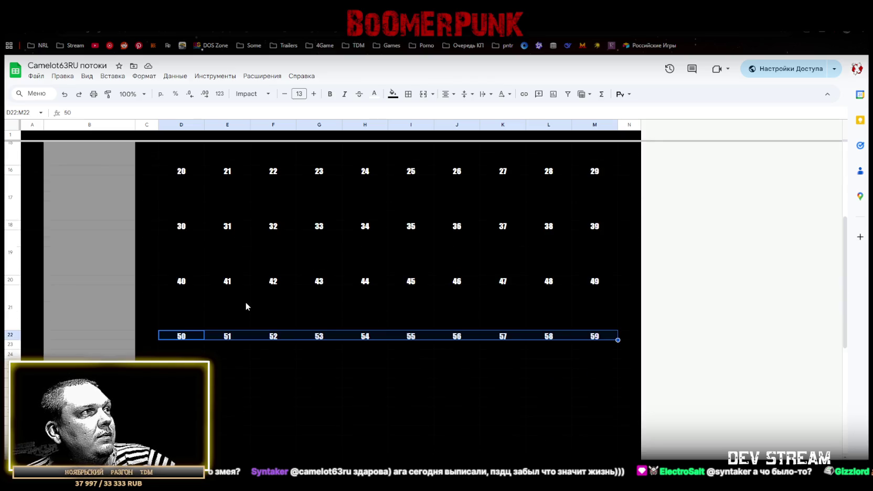
pyautogui.click(10, 307)
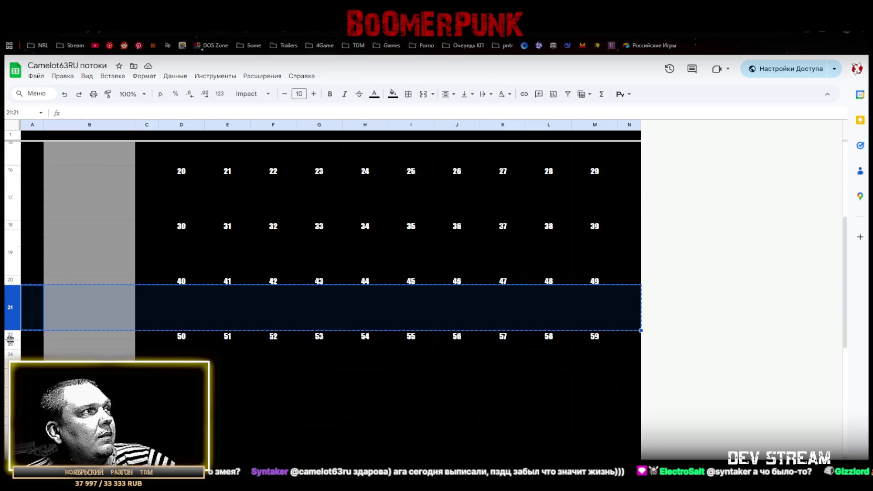
# Move the spacer row below the 50–59 row and start a '!' label beside it.
pyautogui.moveTo(10, 307); pyautogui.dragTo(337, 369)
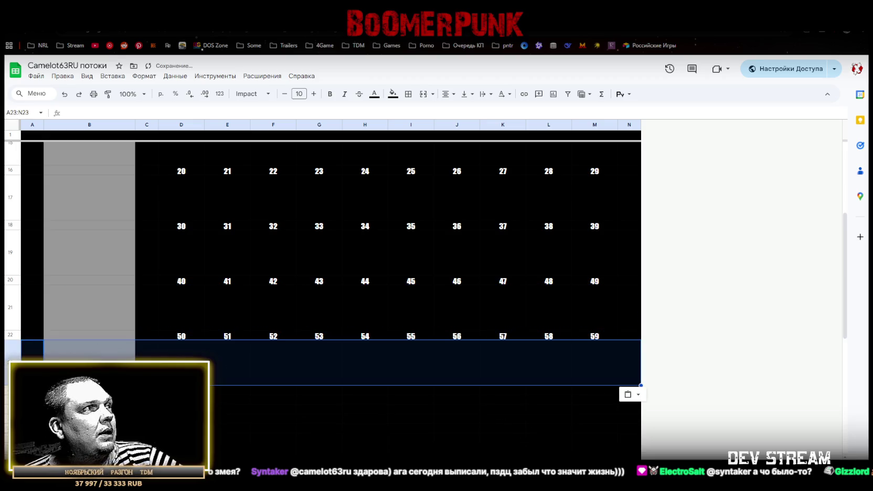
pyautogui.click(181, 350)
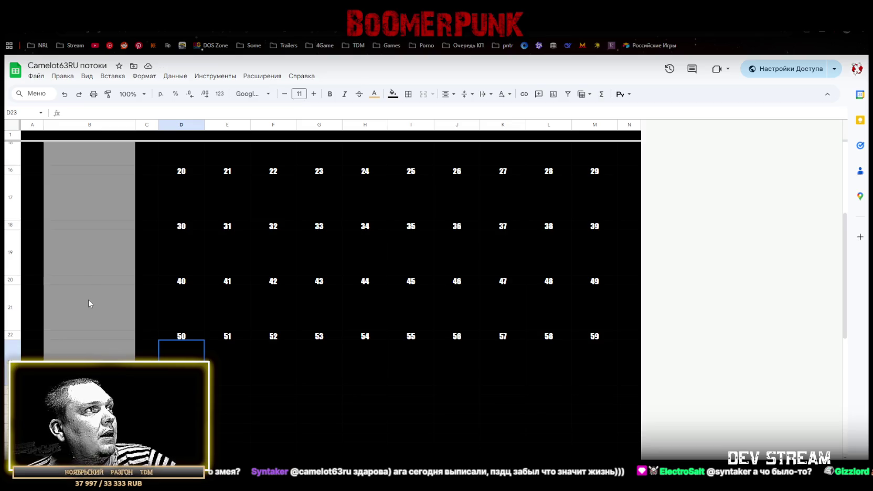
pyautogui.click(90, 338)
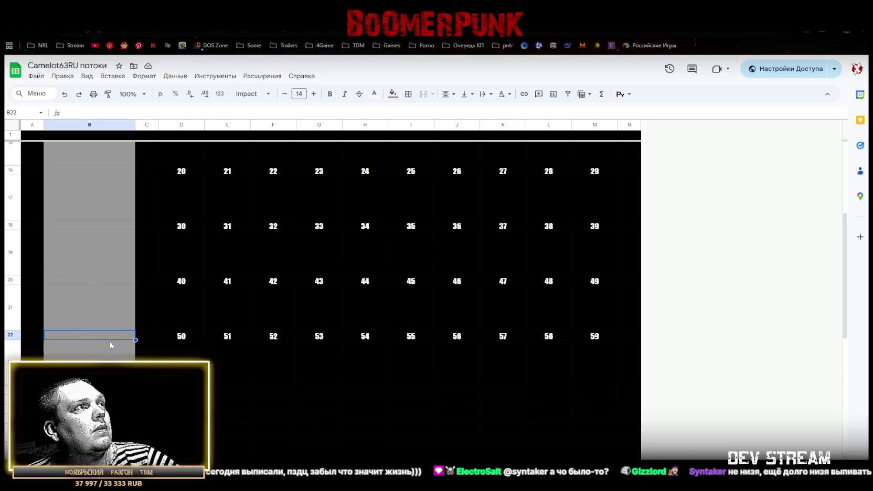
pyautogui.write('!')
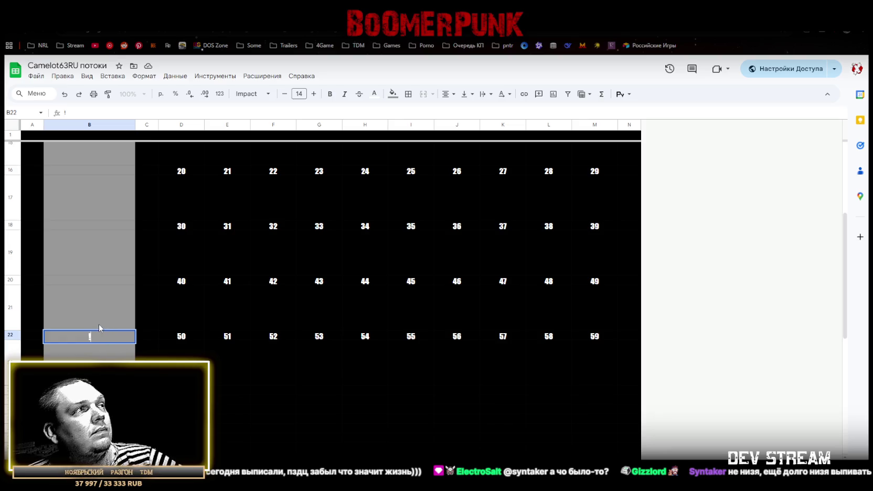
# Set column B's font to Oswald and type '!set | !top | !bot' in B12.
pyautogui.scroll(5, 100, 252)
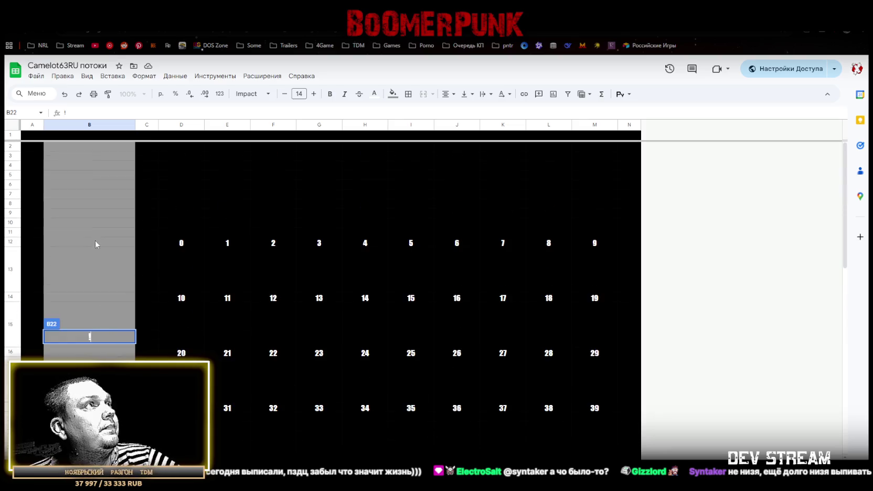
pyautogui.click(89, 124)
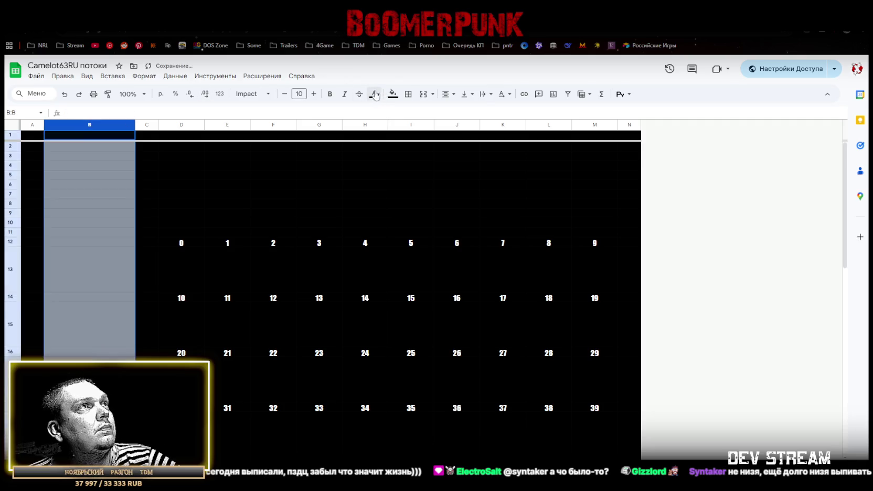
pyautogui.click(393, 94)
pyautogui.press('Escape')
pyautogui.click(271, 93)
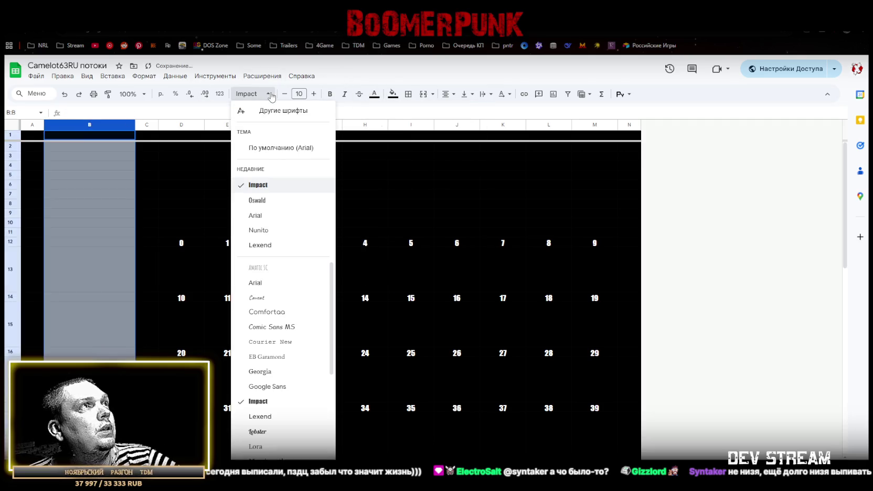
pyautogui.click(263, 198)
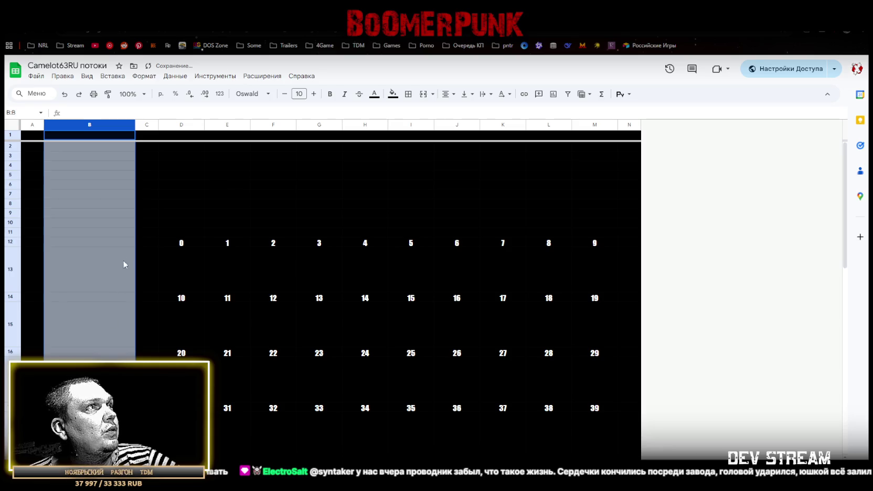
pyautogui.click(66, 244)
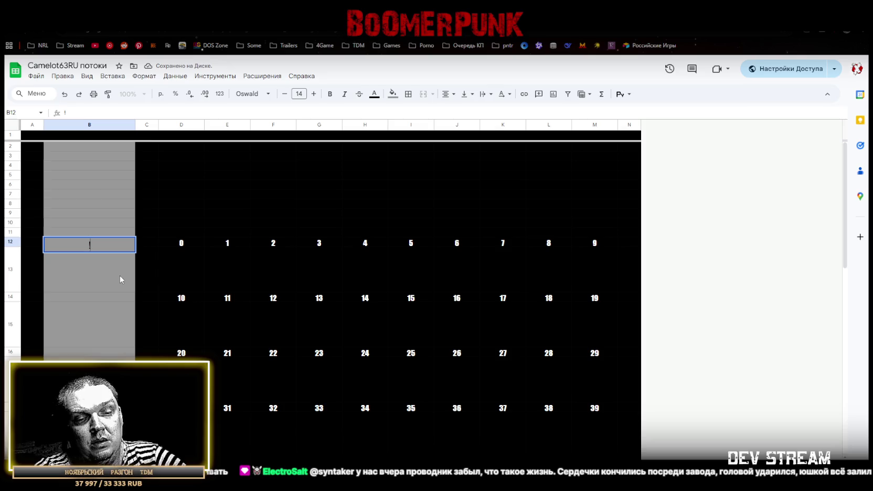
pyautogui.write('set')
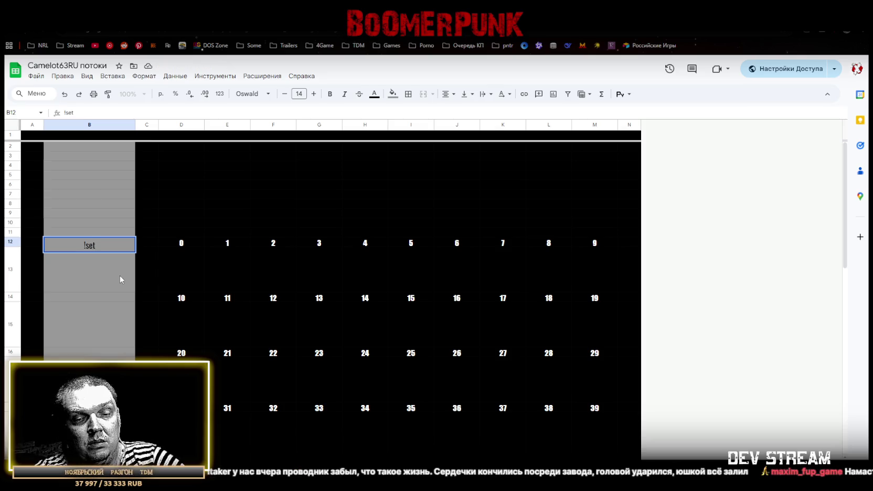
pyautogui.write(' |')
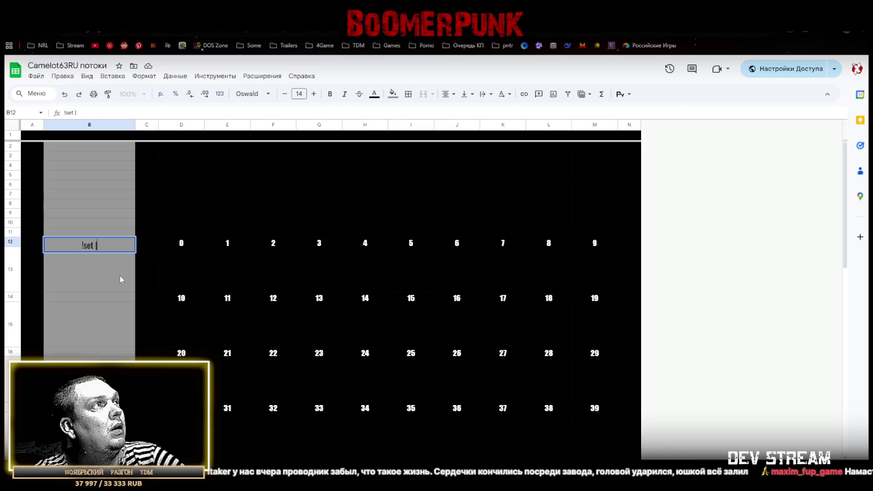
pyautogui.write(' !')
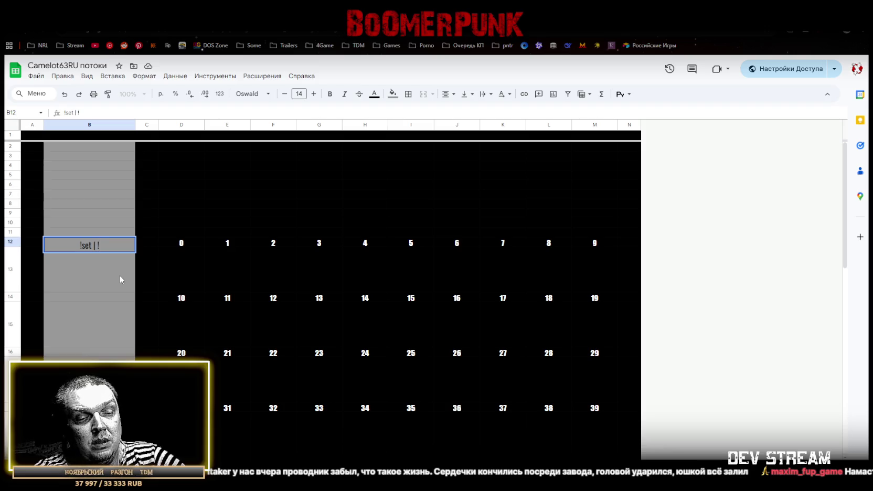
pyautogui.write('top')
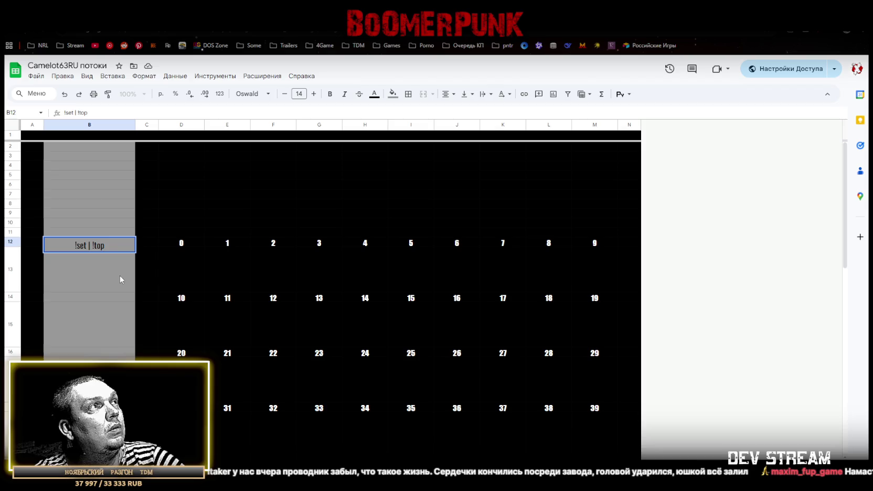
pyautogui.write(' | !bot')
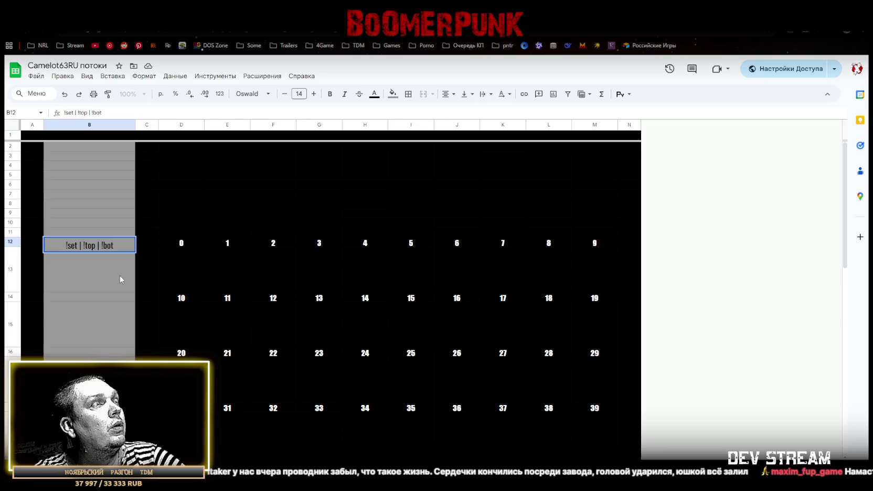
# Enter the '!set | !top | !bot' label in B12 and make column B bold, size 12.
pyautogui.click(120, 297)
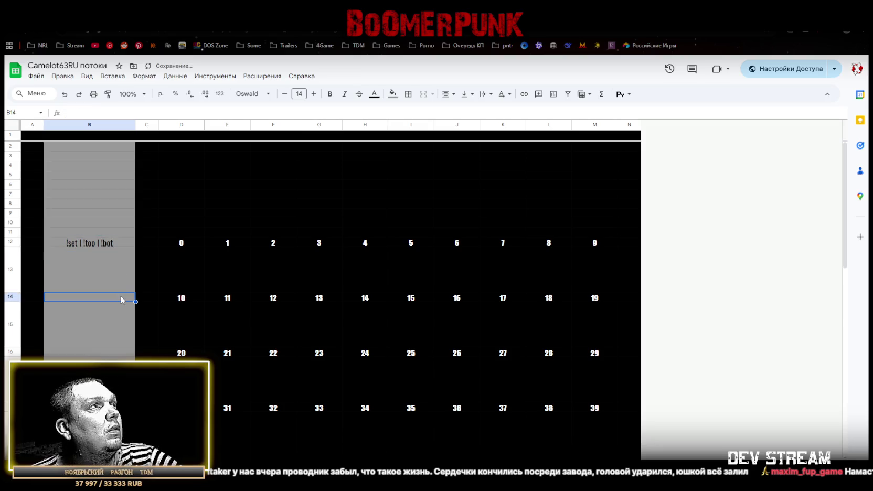
pyautogui.click(105, 244)
pyautogui.click(95, 125)
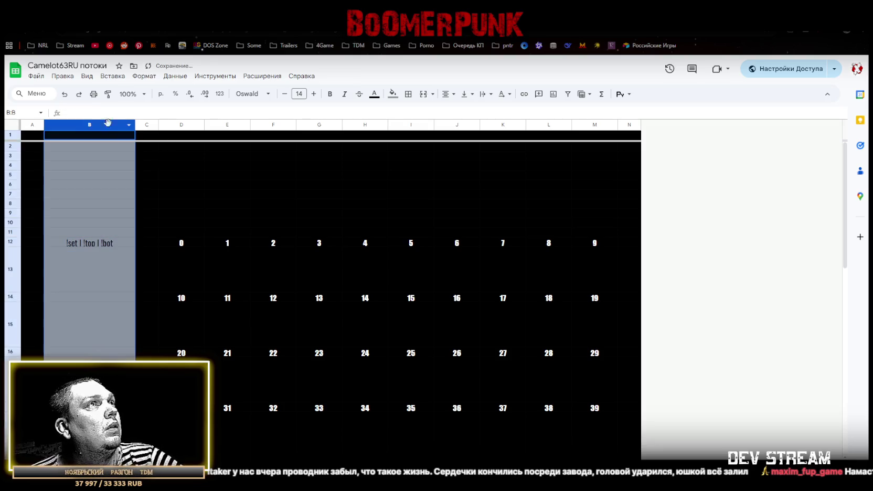
pyautogui.click(284, 94)
pyautogui.click(284, 94)
pyautogui.click(284, 94)
pyautogui.click(284, 94)
pyautogui.click(285, 94)
pyautogui.click(313, 94)
pyautogui.click(313, 95)
pyautogui.click(316, 95)
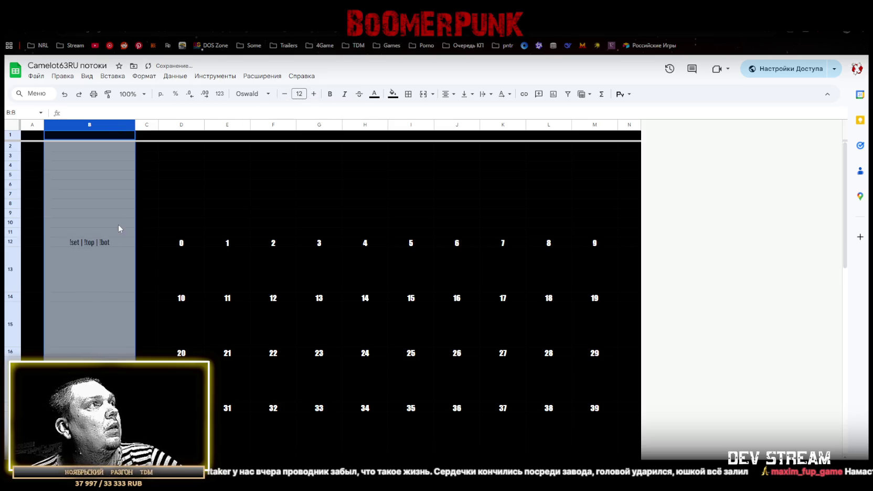
pyautogui.click(331, 95)
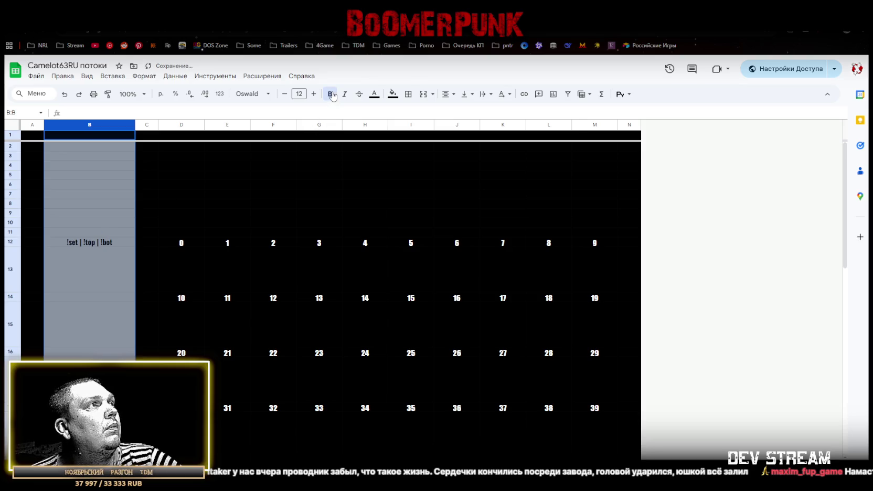
# Copy the B12 label into B14, B16, B18, B20 and B22.
pyautogui.click(88, 232)
pyautogui.click(92, 242)
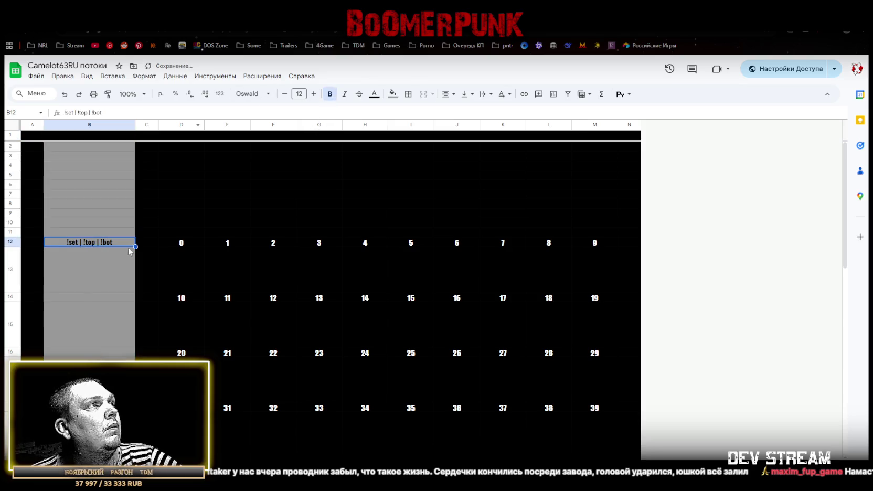
pyautogui.hotkey('ctrl', 'c')
pyautogui.click(81, 300)
pyautogui.hotkey('ctrl', 'v')
pyautogui.click(99, 352)
pyautogui.hotkey('ctrl', 'v')
pyautogui.scroll(-2, 335, 262)
pyautogui.click(89, 317)
pyautogui.hotkey('ctrl', 'v')
pyautogui.click(90, 371)
pyautogui.click(89, 426)
pyautogui.scroll(-3, 335, 263)
pyautogui.scroll(2, 336, 263)
pyautogui.scroll(3, 336, 262)
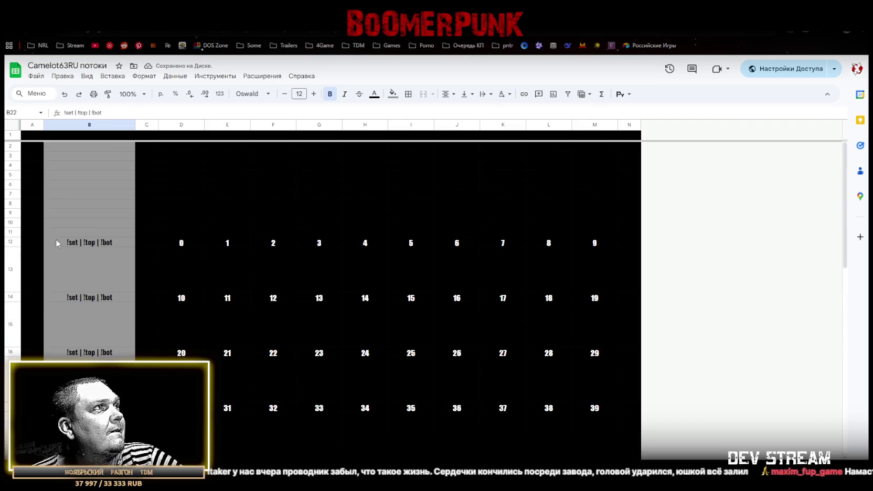
# Give the B12:N23 block a thick red outer border.
pyautogui.moveTo(55, 242); pyautogui.dragTo(454, 338)
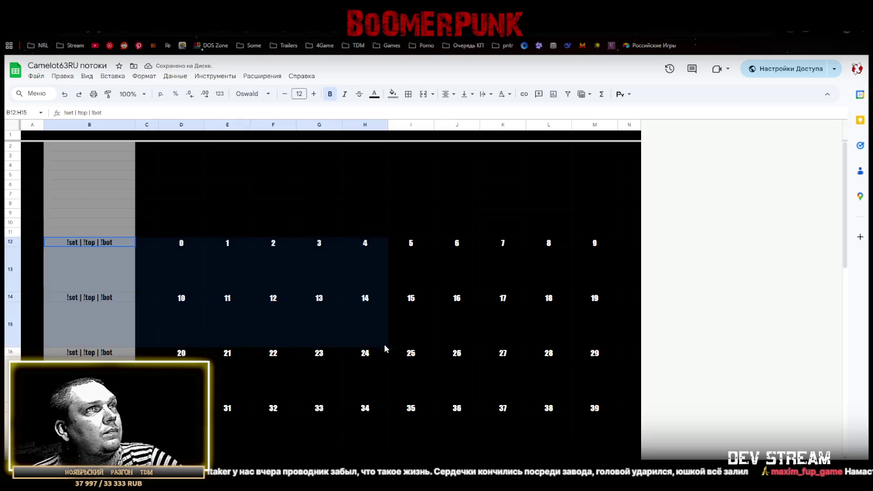
pyautogui.moveTo(453, 339); pyautogui.dragTo(624, 314)
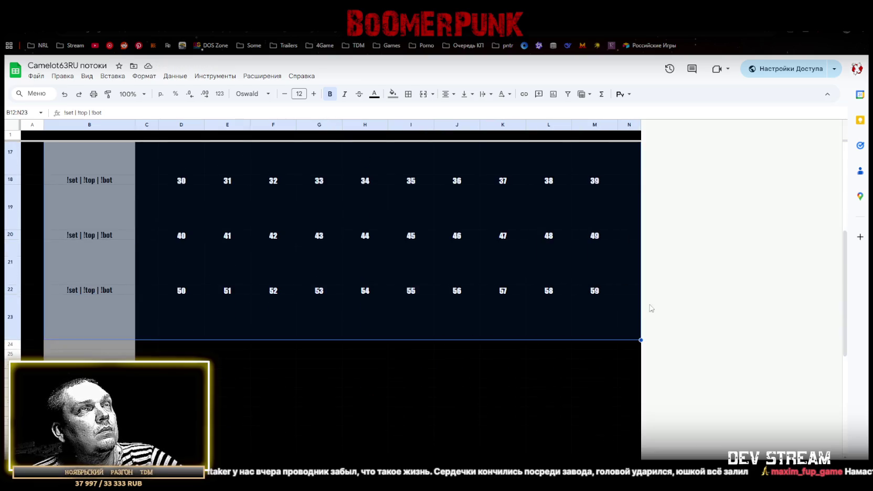
pyautogui.click(408, 94)
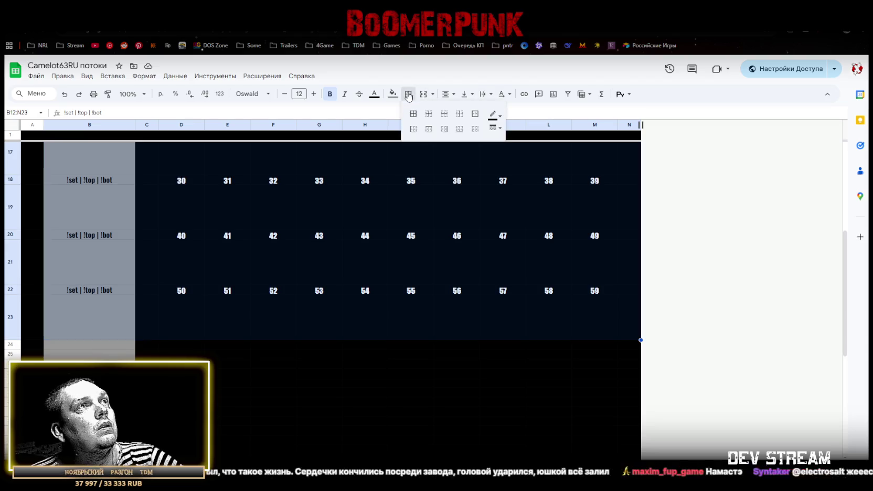
pyautogui.click(495, 127)
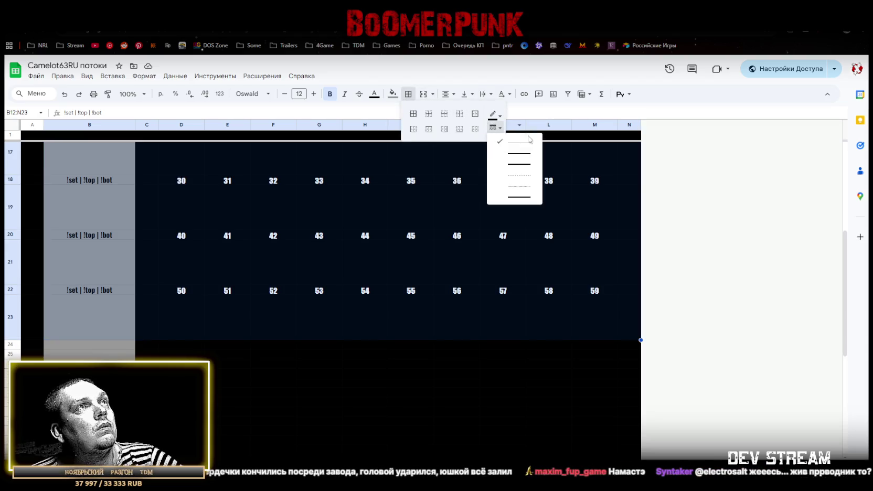
pyautogui.click(519, 166)
pyautogui.click(497, 116)
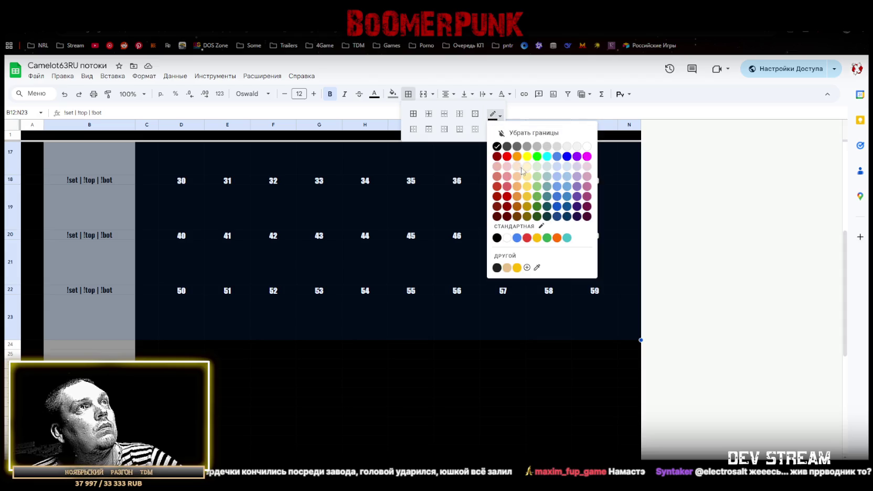
pyautogui.click(508, 157)
pyautogui.click(475, 114)
# Deselect the block to check the border, then select the B12 label and the 0 slot in D12.
pyautogui.scroll(3, 395, 249)
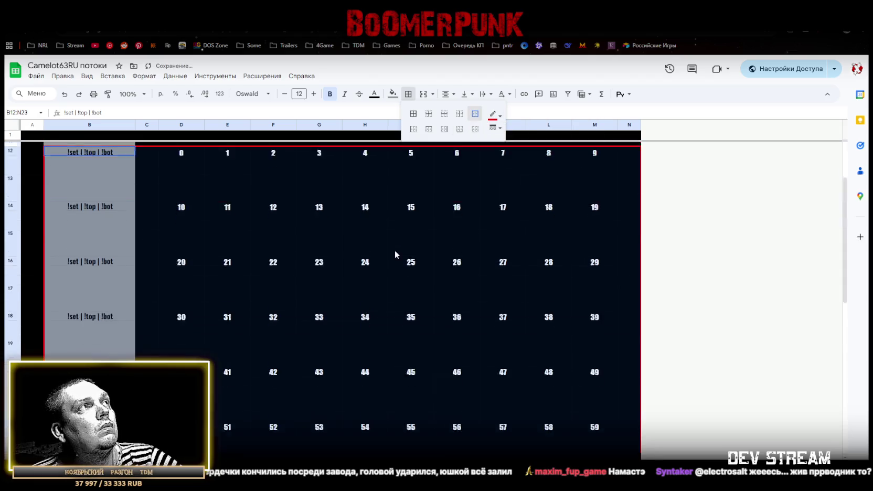
pyautogui.scroll(3, 393, 244)
pyautogui.click(102, 276)
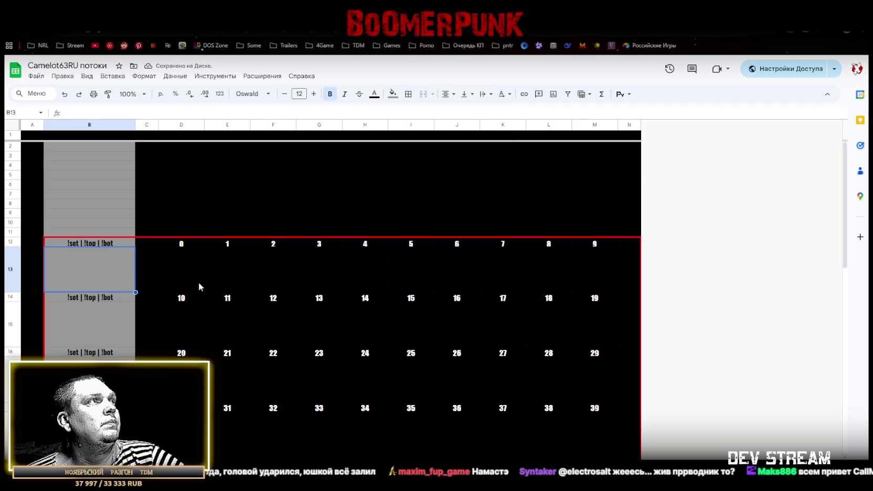
pyautogui.click(87, 243)
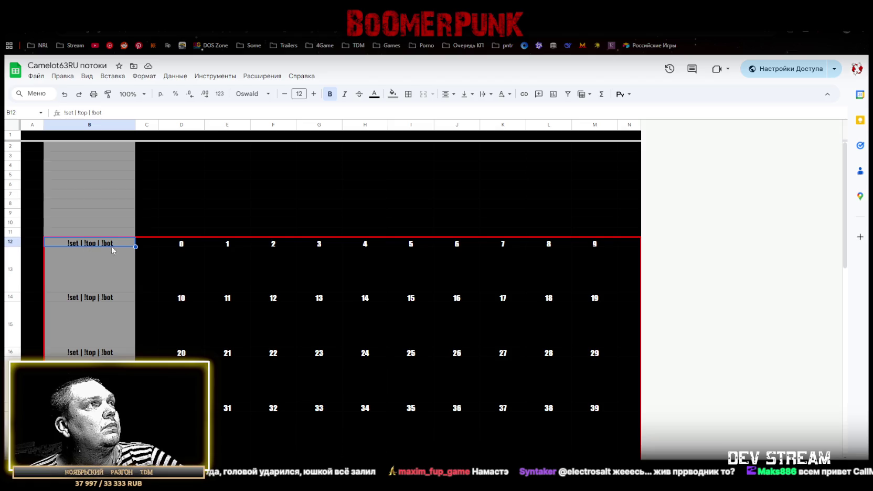
pyautogui.click(171, 246)
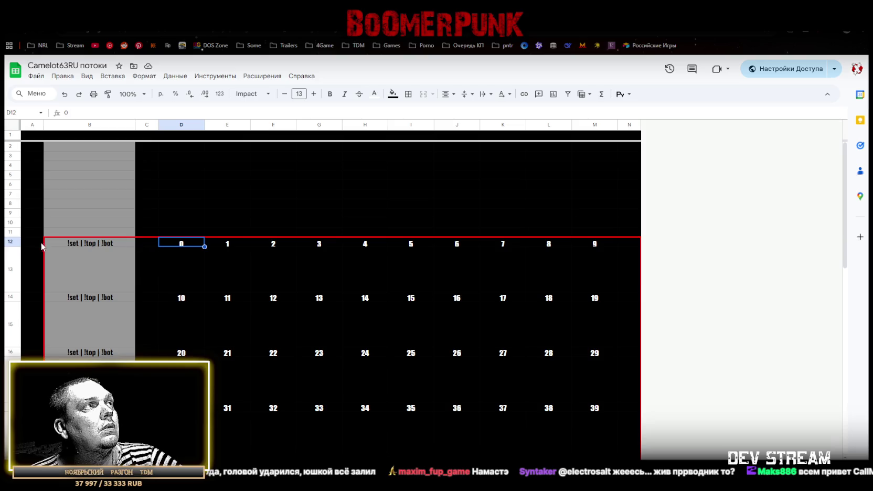
# Set rows 12–23 to the Oswald font at size 12.
pyautogui.moveTo(11, 244); pyautogui.dragTo(212, 310)
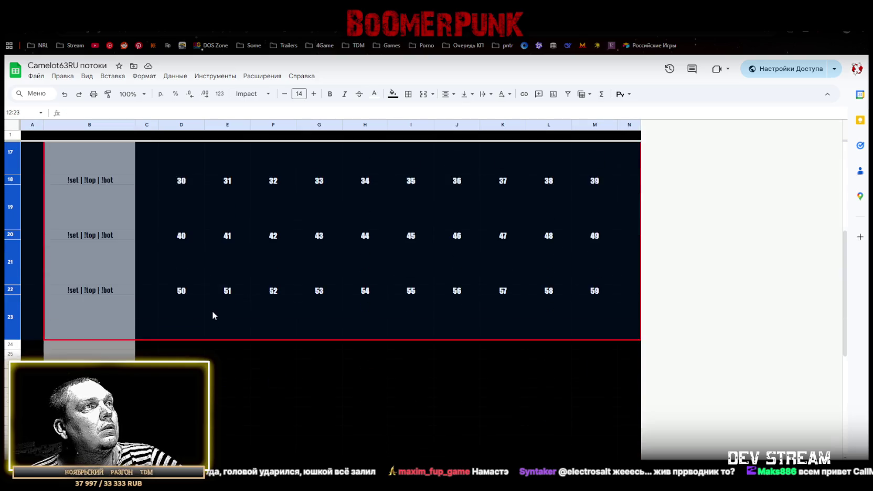
pyautogui.click(285, 94)
pyautogui.click(313, 95)
pyautogui.click(284, 94)
pyautogui.click(284, 94)
pyautogui.click(252, 94)
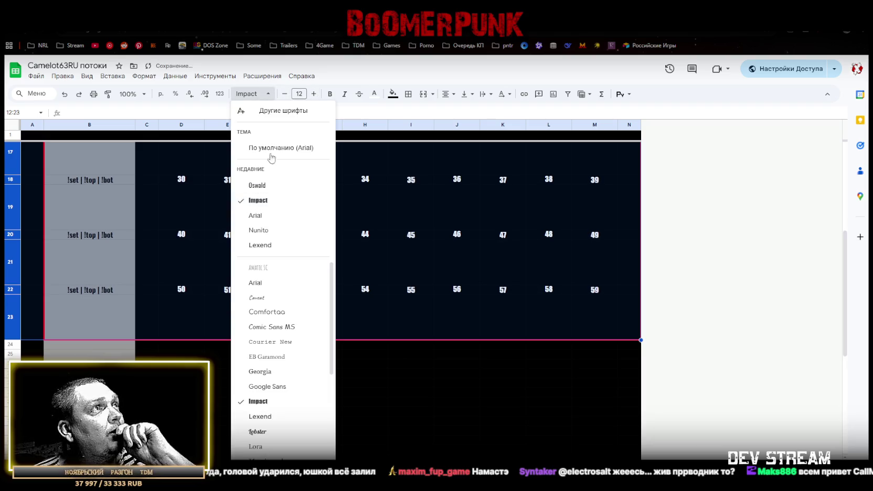
pyautogui.click(260, 185)
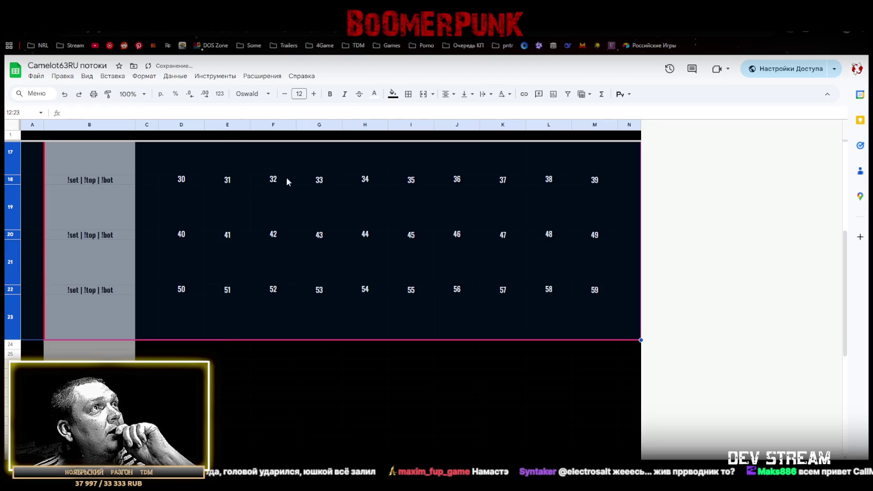
# Check the Oswald rows and readjust their font size back to 12.
pyautogui.scroll(2, 338, 212)
pyautogui.scroll(3, 338, 212)
pyautogui.scroll(-1, 338, 216)
pyautogui.click(284, 94)
pyautogui.click(314, 94)
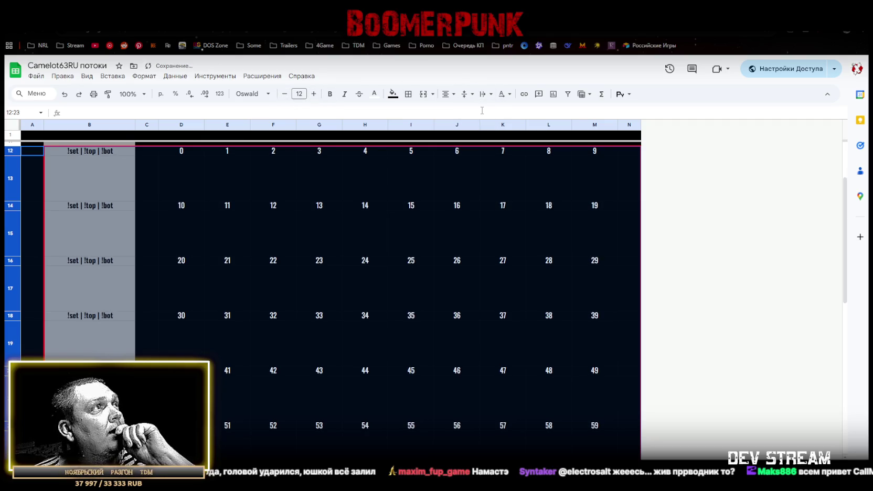
pyautogui.scroll(2, 366, 264)
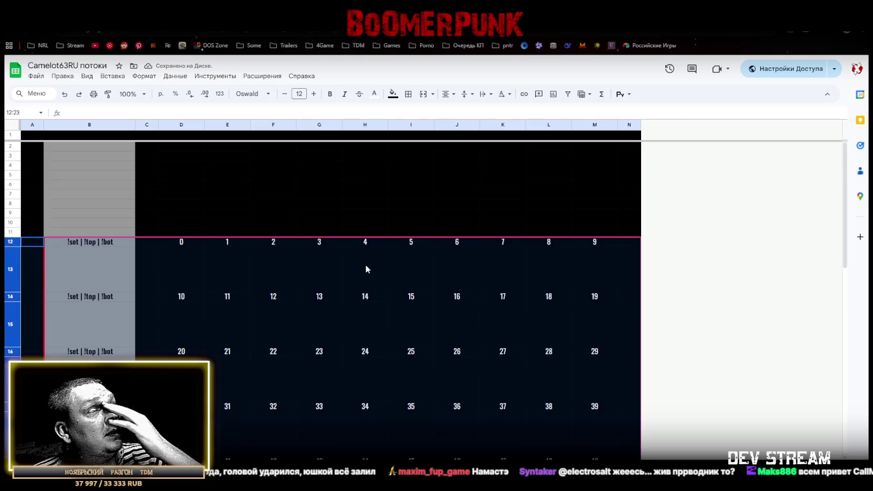
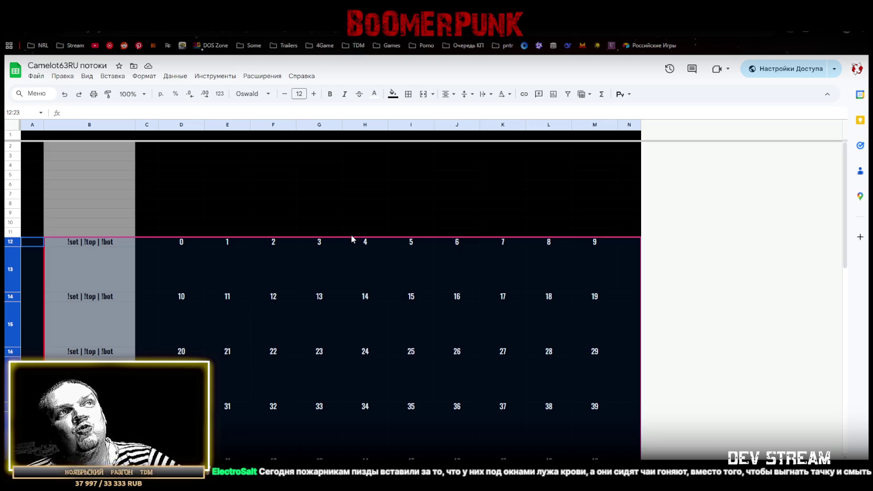
# Resize column C to 40 pixels wide.
pyautogui.click(629, 246)
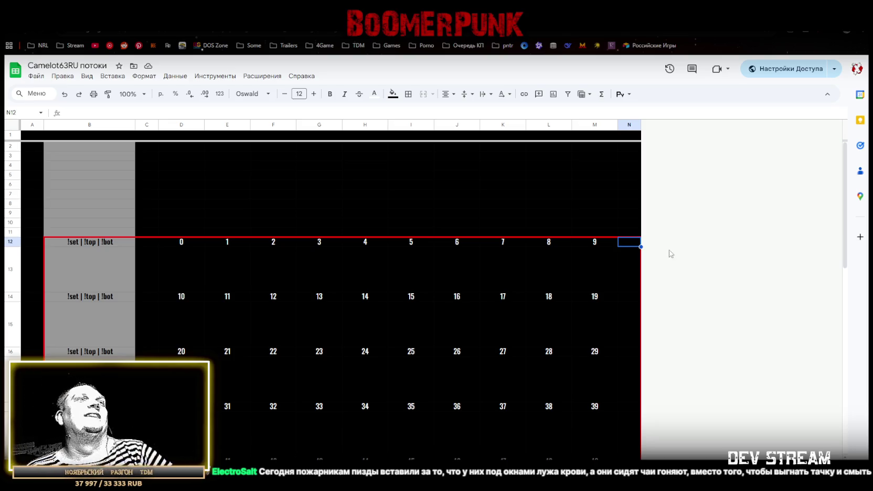
pyautogui.click(144, 125)
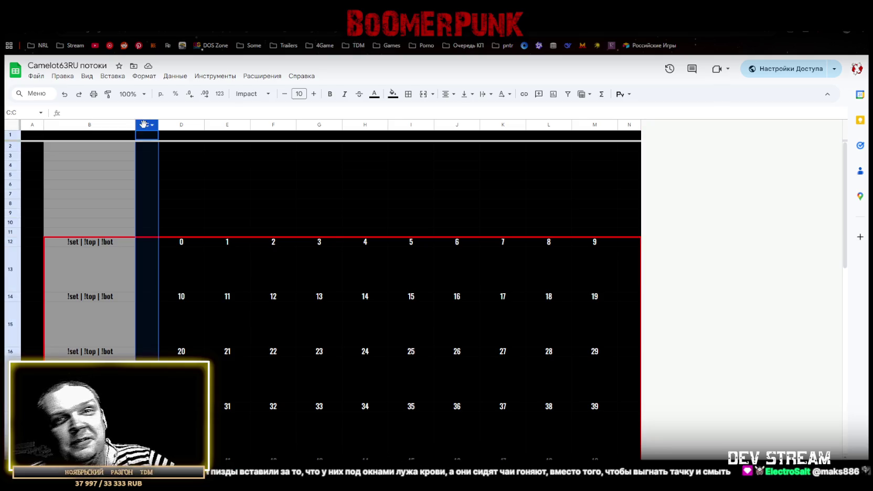
pyautogui.rightClick(143, 125)
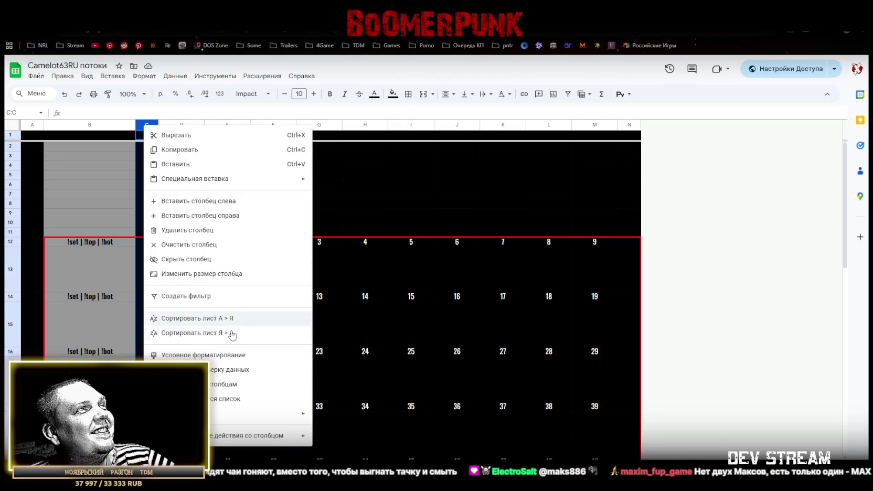
pyautogui.click(215, 274)
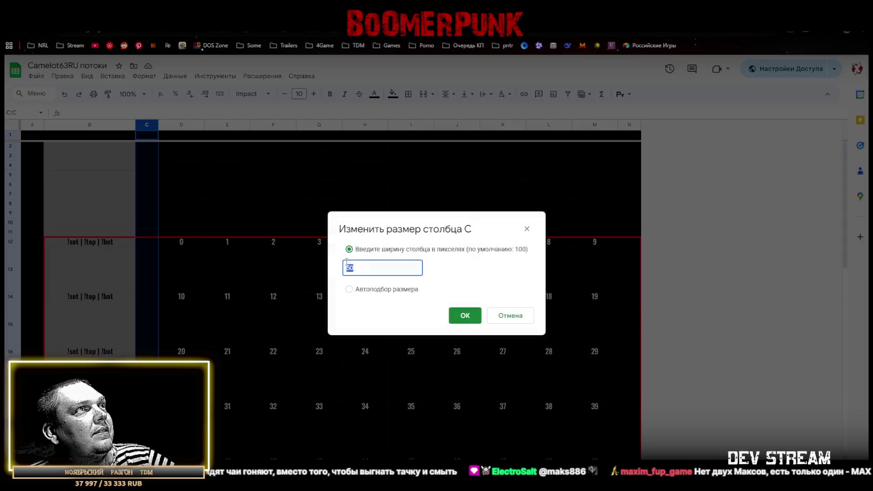
pyautogui.write('40')
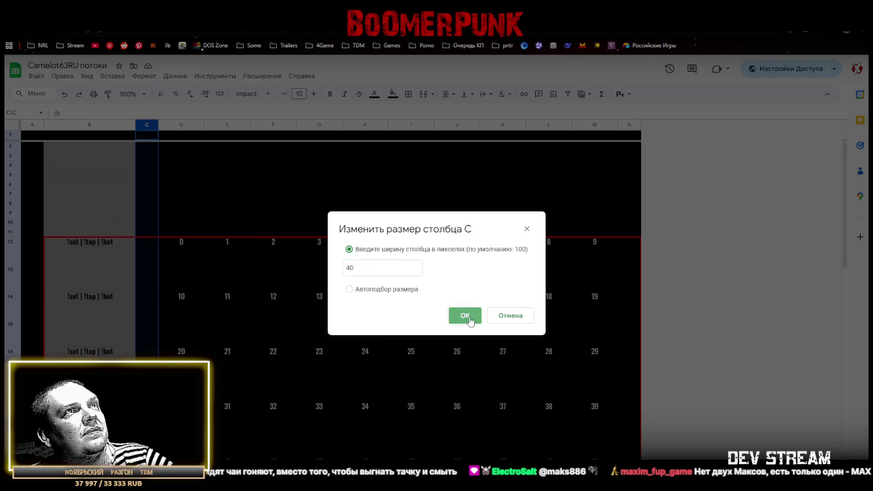
pyautogui.click(465, 316)
# Resize column N from 50 to 40 pixels wide.
pyautogui.rightClick(617, 122)
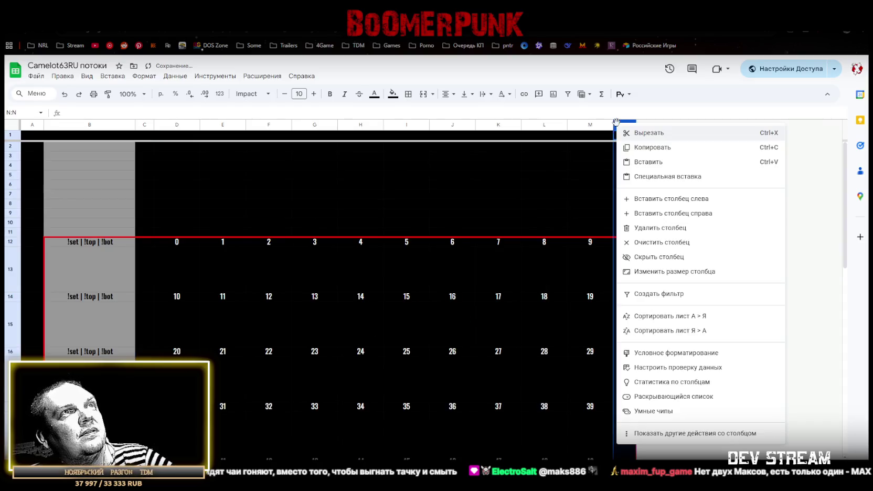
pyautogui.click(682, 272)
pyautogui.write('40')
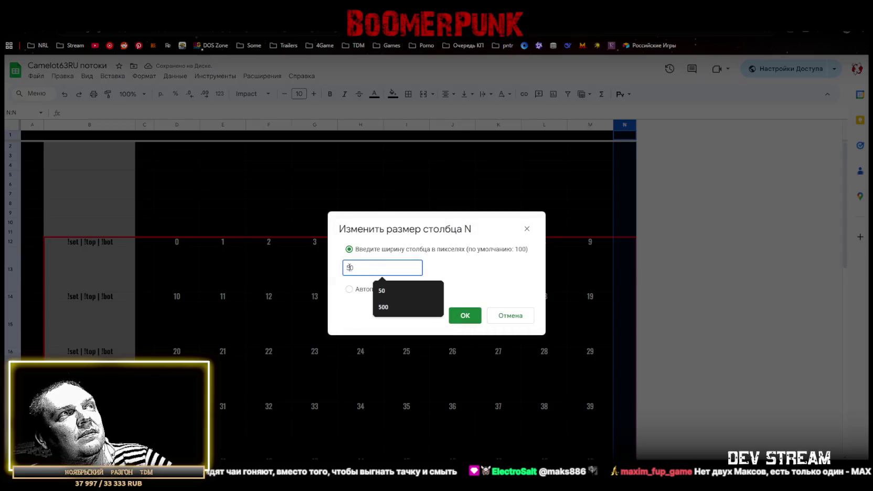
pyautogui.click(464, 315)
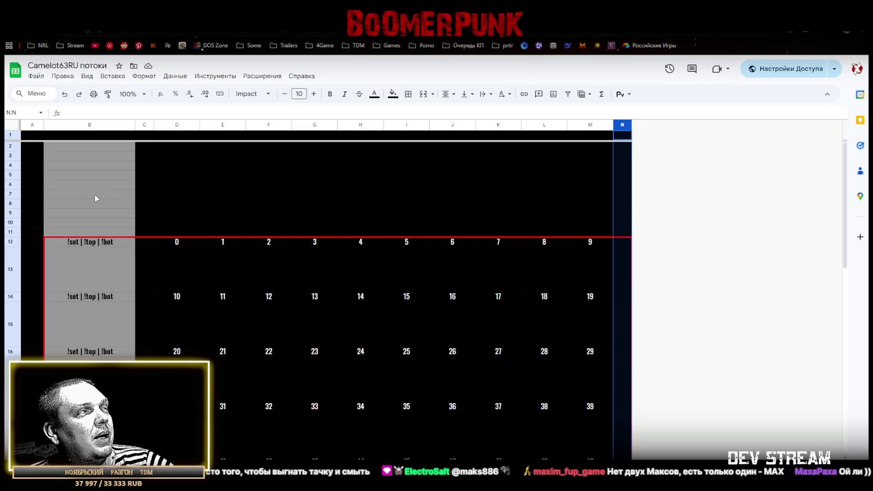
# Select the entire sheet, apply Clear borders, then click back into cell A1.
pyautogui.click(10, 126)
pyautogui.click(408, 94)
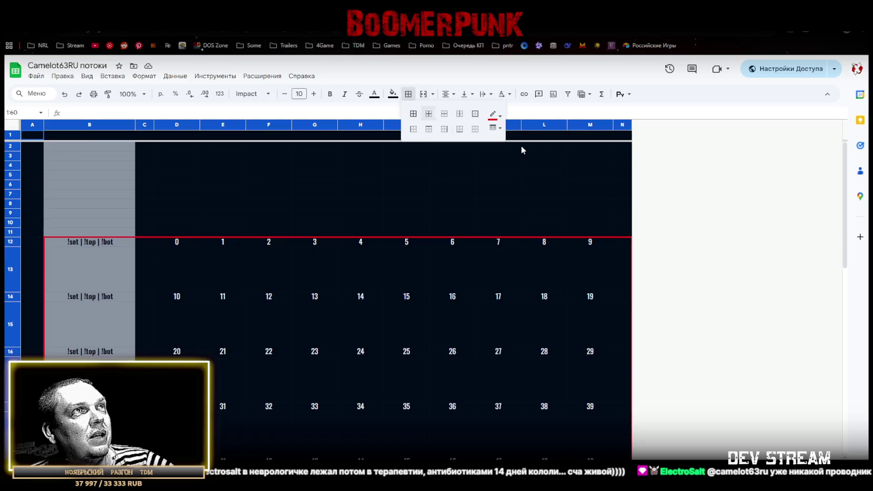
pyautogui.click(473, 130)
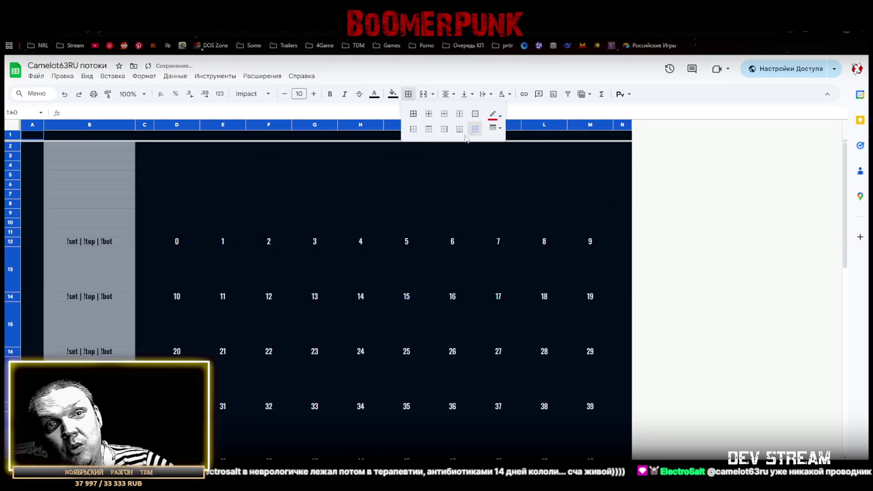
pyautogui.click(31, 136)
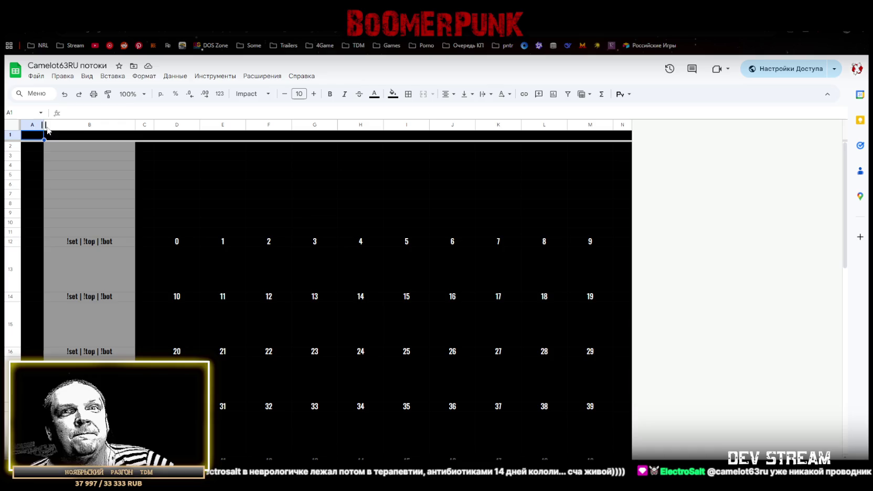
# Check that rows 50–59 exist, select D13, then move to the BoomerPunk info sheet.
pyautogui.scroll(-1, 281, 280)
pyautogui.scroll(-3, 282, 280)
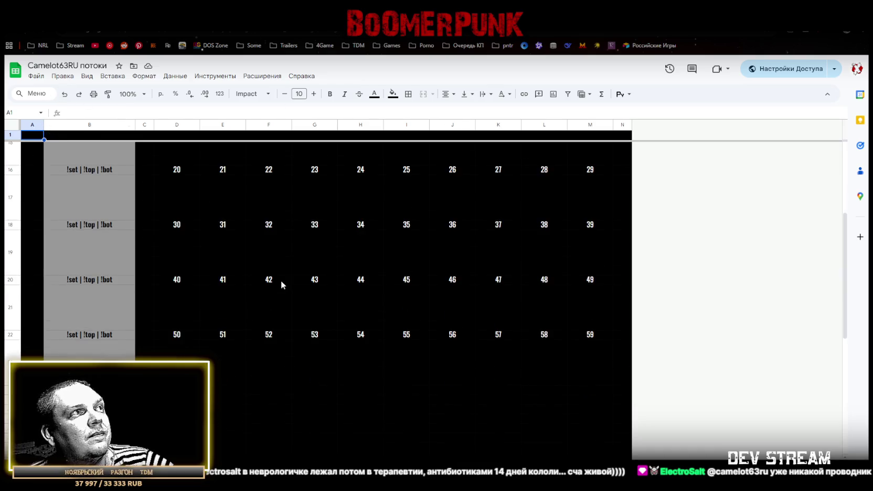
pyautogui.scroll(2, 280, 273)
pyautogui.scroll(2, 280, 271)
pyautogui.click(173, 268)
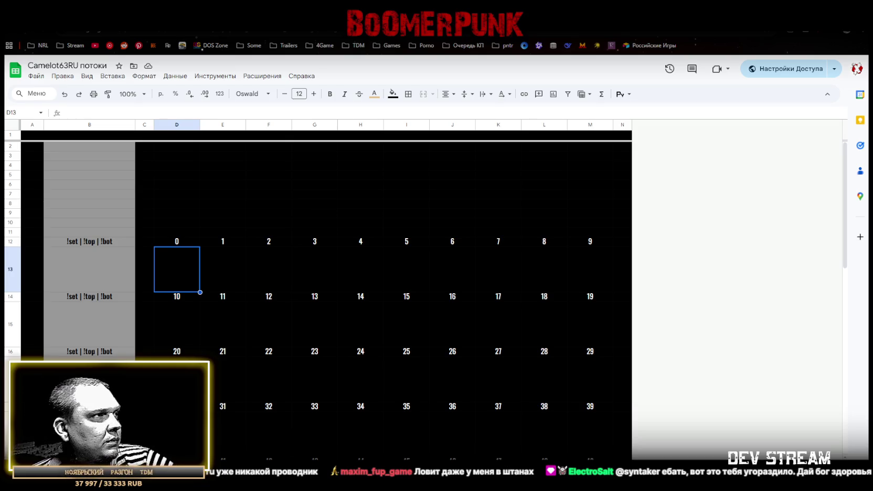
pyautogui.hotkey('ctrl', 'shift', 'pageup')
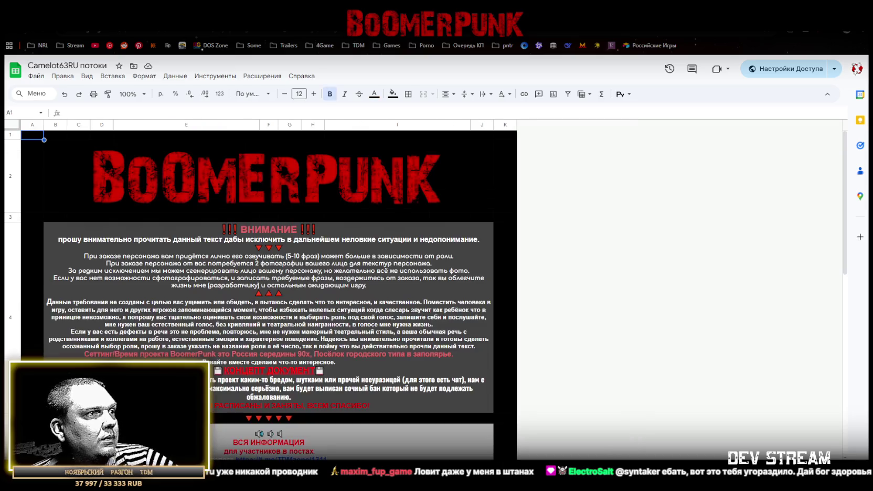
# Go back to the numbered grid sheet, then switch to Photoshop's untitled black strip document.
pyautogui.hotkey('ctrl', 'shift', 'pagedown')
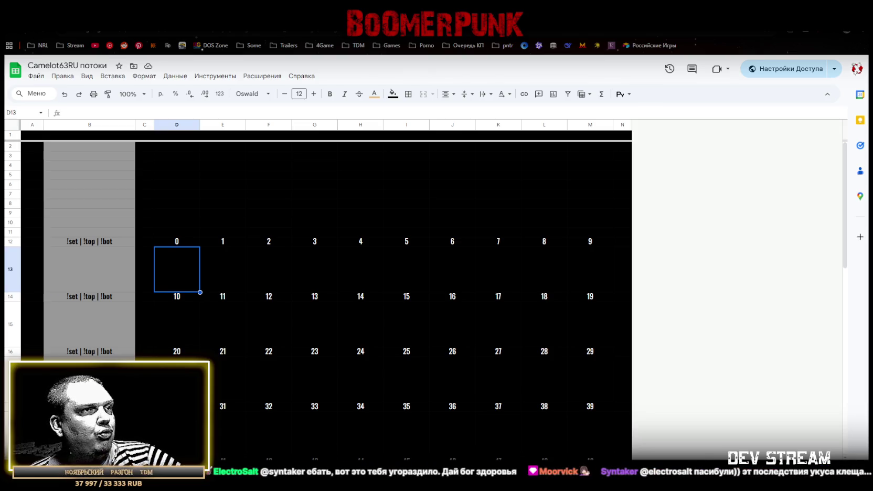
pyautogui.hotkey('alt', 'Tab')
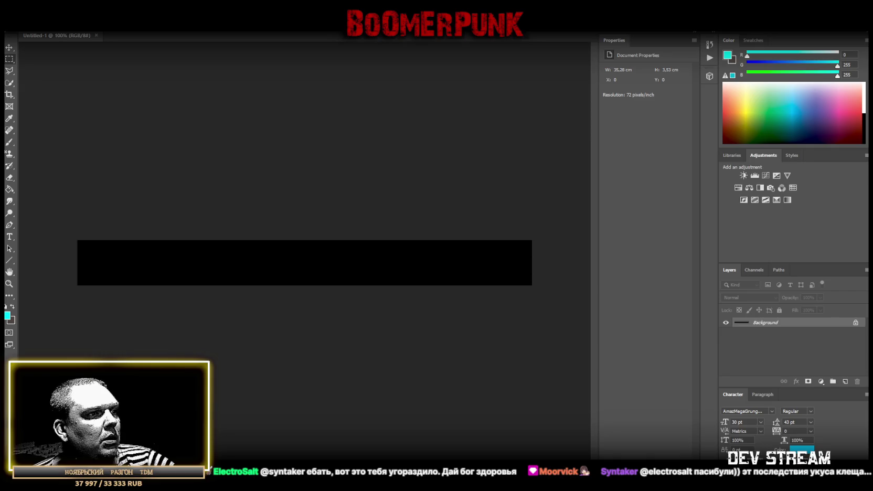
# Place TRC_camo000 at the strip's left end and TRC_camo001 right beside it.
pyautogui.moveTo(228, 248); pyautogui.dragTo(221, 267)
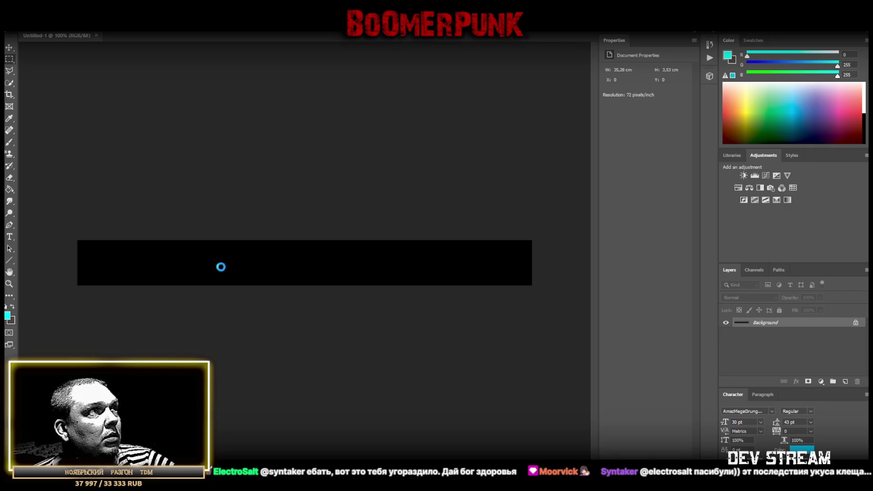
pyautogui.moveTo(296, 264); pyautogui.dragTo(90, 263)
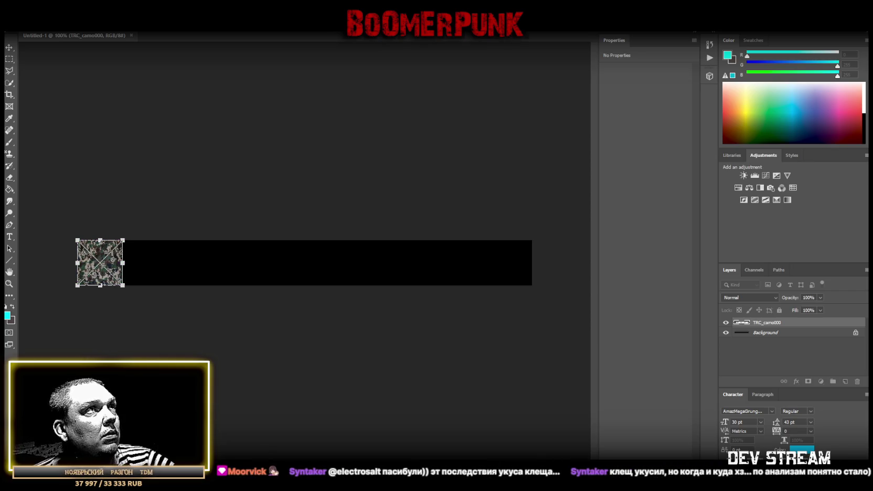
pyautogui.press('Return')
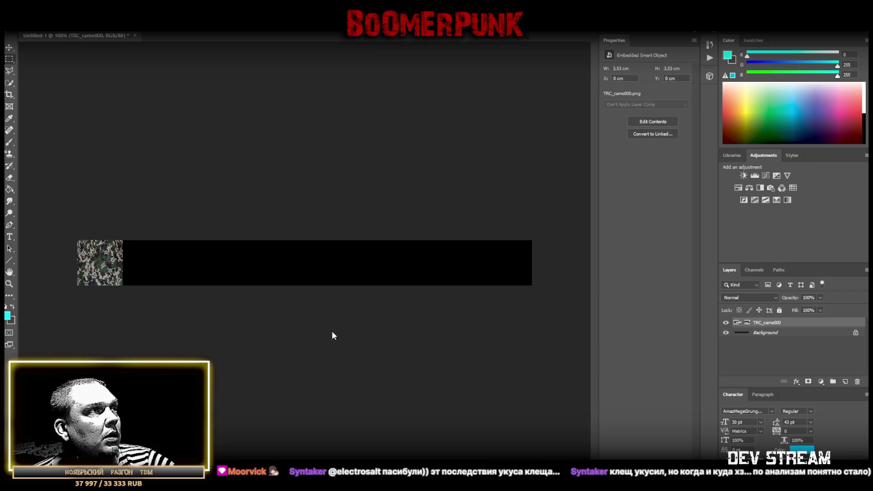
pyautogui.moveTo(337, 341); pyautogui.dragTo(225, 279)
pyautogui.moveTo(297, 277); pyautogui.dragTo(151, 281)
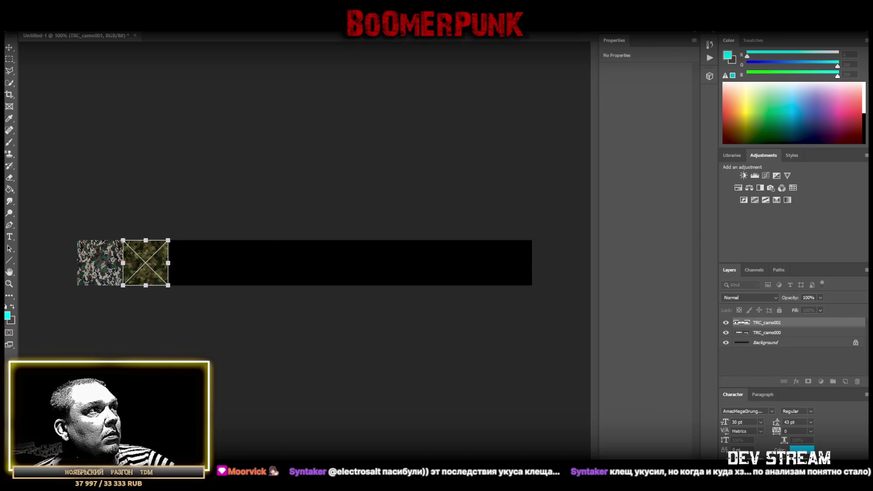
pyautogui.press('Return')
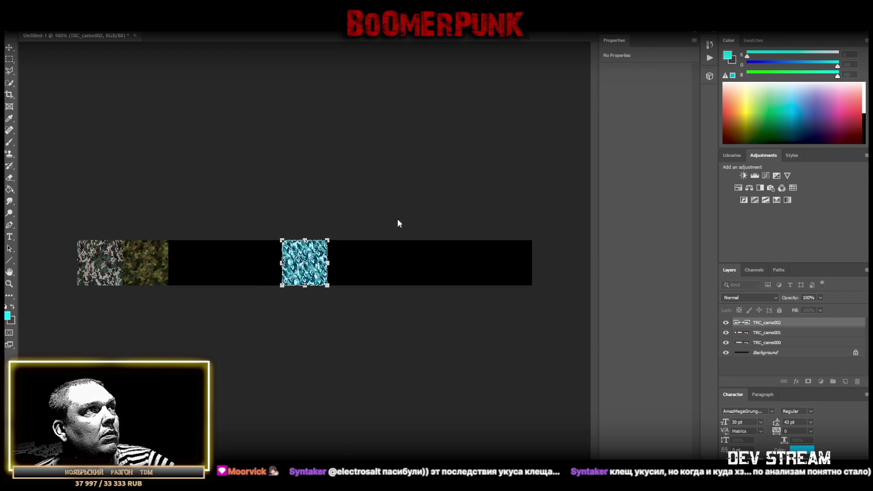
# Line up the cyan and red tiles (TRC_camo002–003) after them and bring in TRC_camo004.
pyautogui.press('Return')
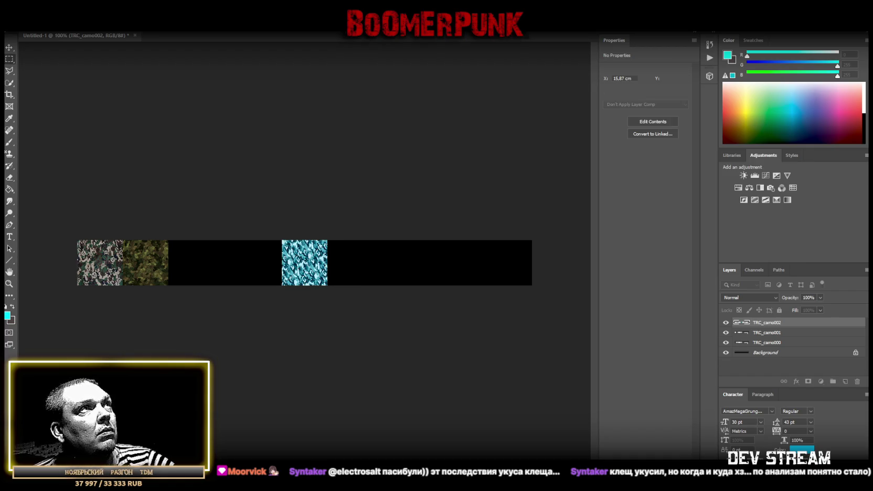
pyautogui.moveTo(315, 262); pyautogui.dragTo(226, 260)
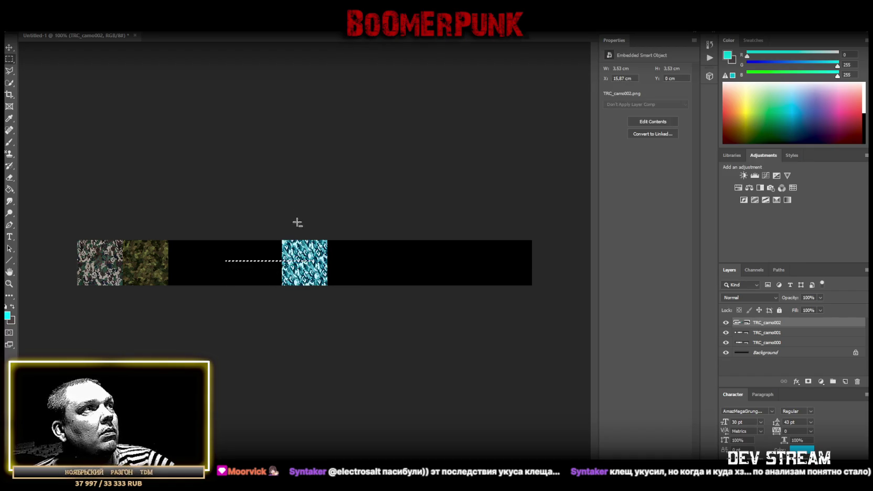
pyautogui.rightClick(9, 71)
pyautogui.click(41, 70)
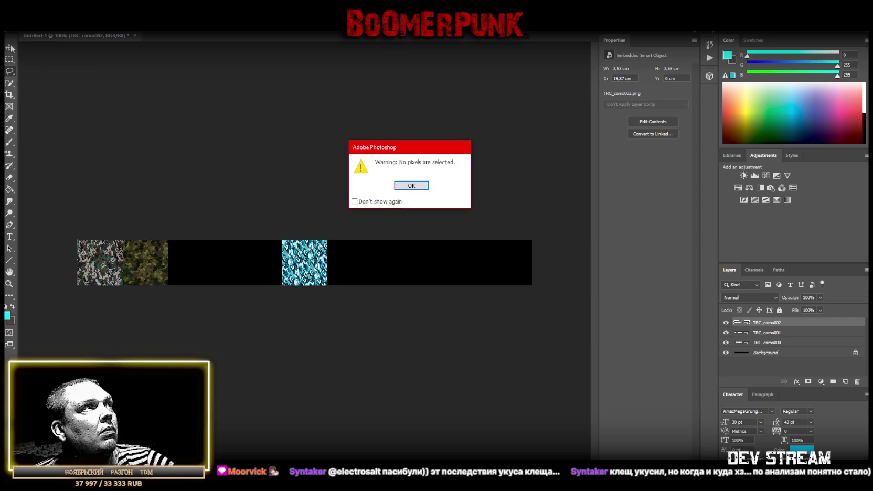
pyautogui.press('Return')
pyautogui.moveTo(303, 264); pyautogui.dragTo(189, 264)
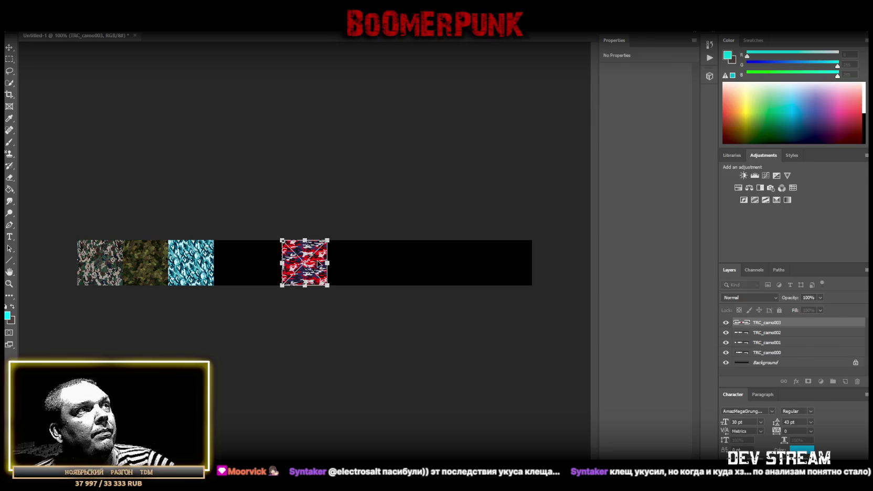
pyautogui.moveTo(304, 258); pyautogui.dragTo(237, 258)
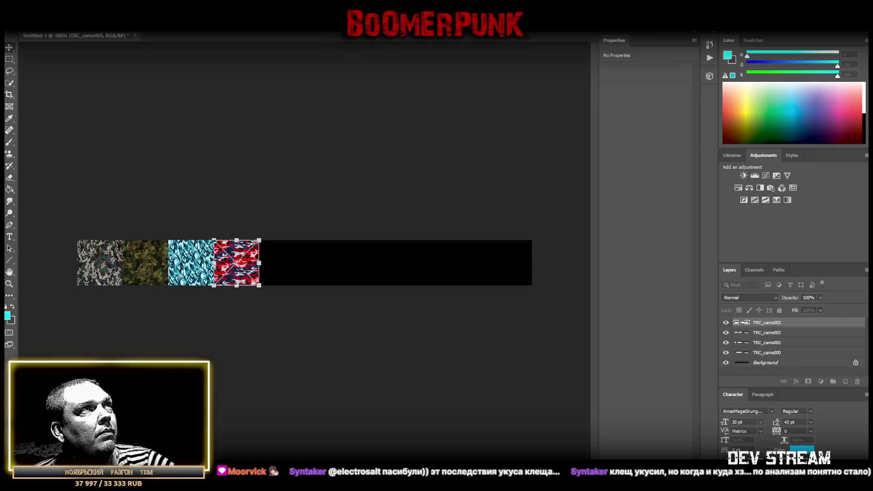
pyautogui.press('Return')
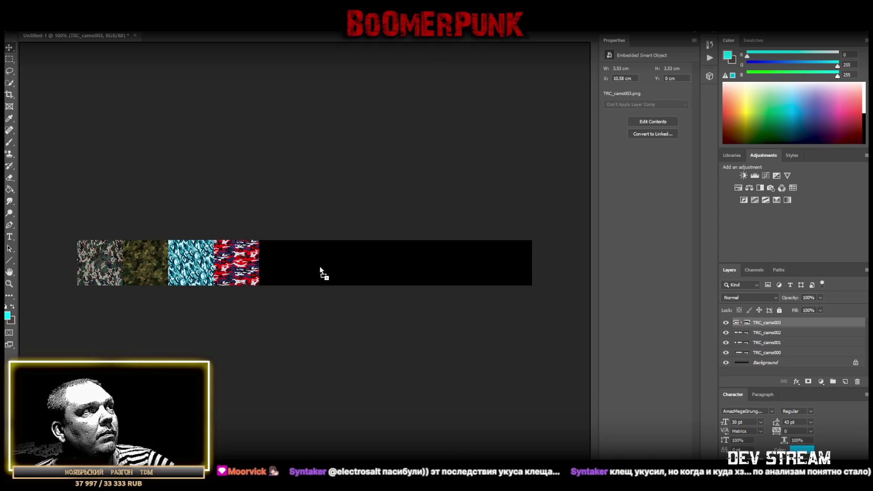
pyautogui.moveTo(319, 265); pyautogui.dragTo(295, 266)
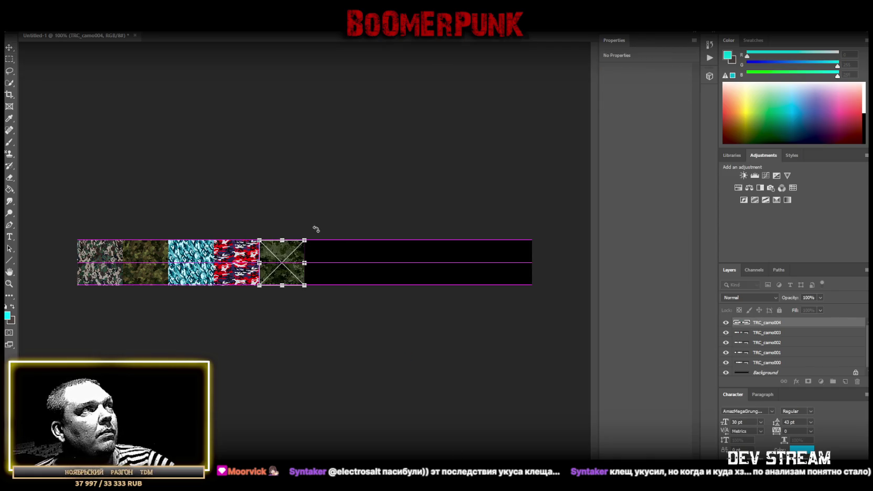
# Commit camo004, set TRC_camo009 at the strip's right end, and slot camo005 after camo004.
pyautogui.press('Return')
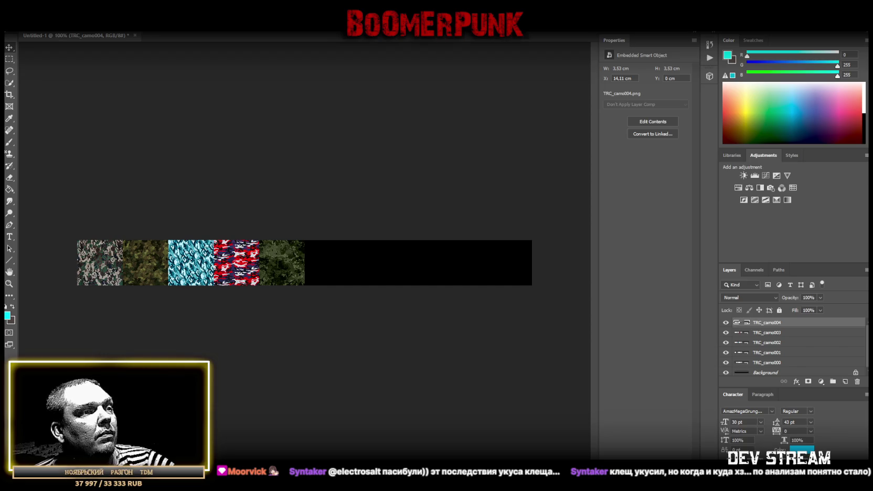
pyautogui.moveTo(496, 316); pyautogui.dragTo(473, 291)
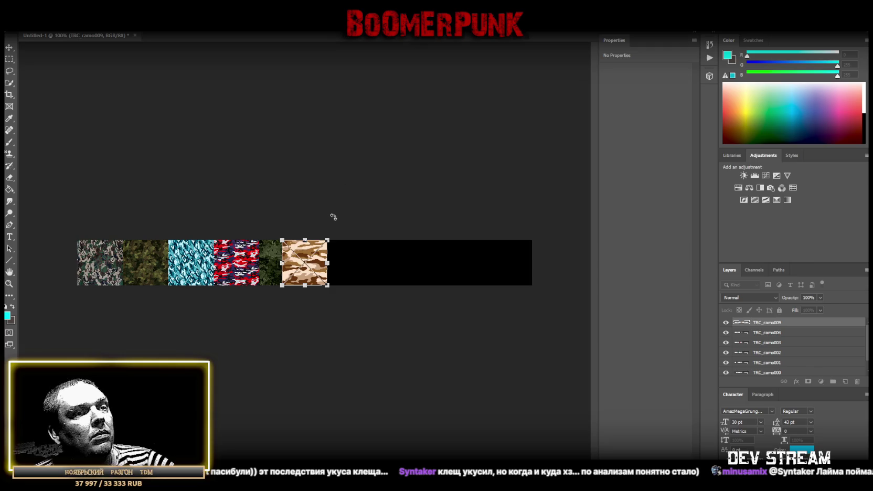
pyautogui.moveTo(319, 267); pyautogui.dragTo(523, 254)
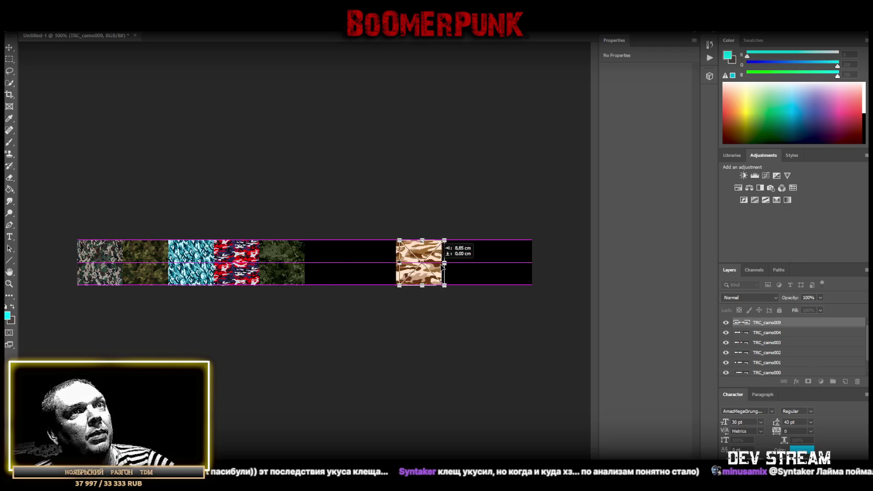
pyautogui.press('Return')
pyautogui.moveTo(366, 74); pyautogui.dragTo(410, 249)
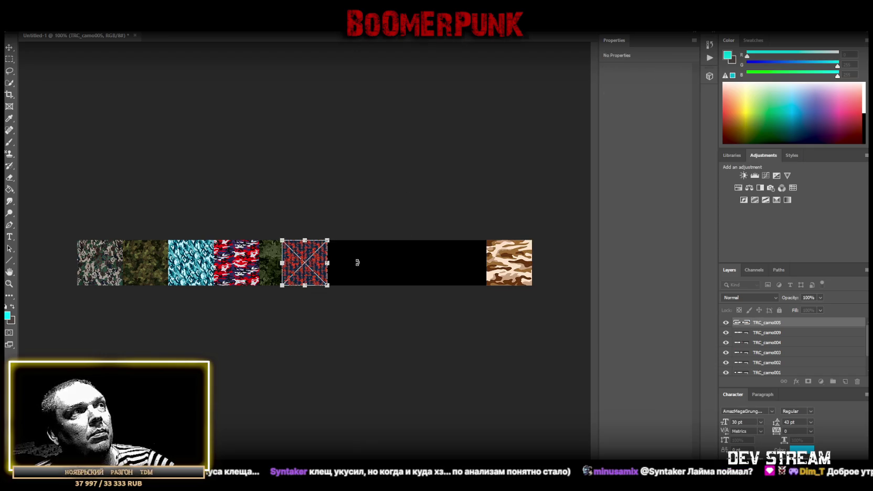
pyautogui.moveTo(320, 263); pyautogui.dragTo(343, 264)
pyautogui.press('Return')
# Fill the remaining gap with tiles camo006, camo007 and camo008 in order.
pyautogui.moveTo(367, 73); pyautogui.dragTo(444, 332)
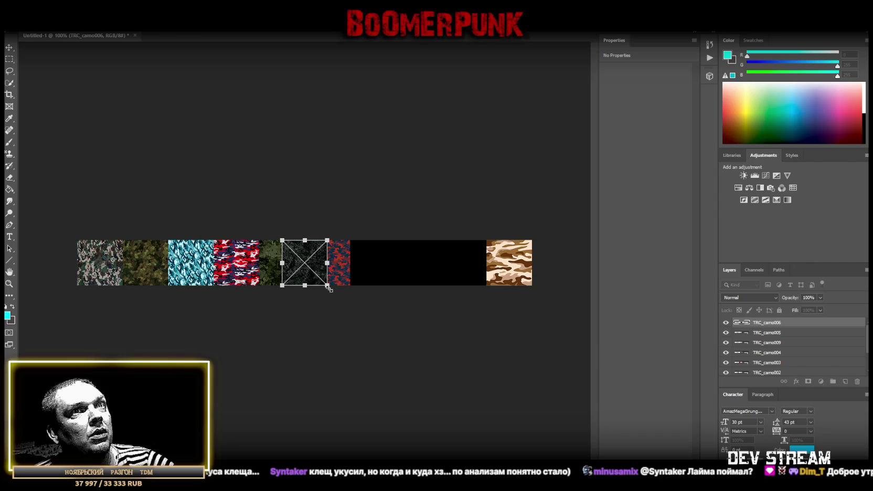
pyautogui.moveTo(321, 266); pyautogui.dragTo(389, 265)
pyautogui.press('Return')
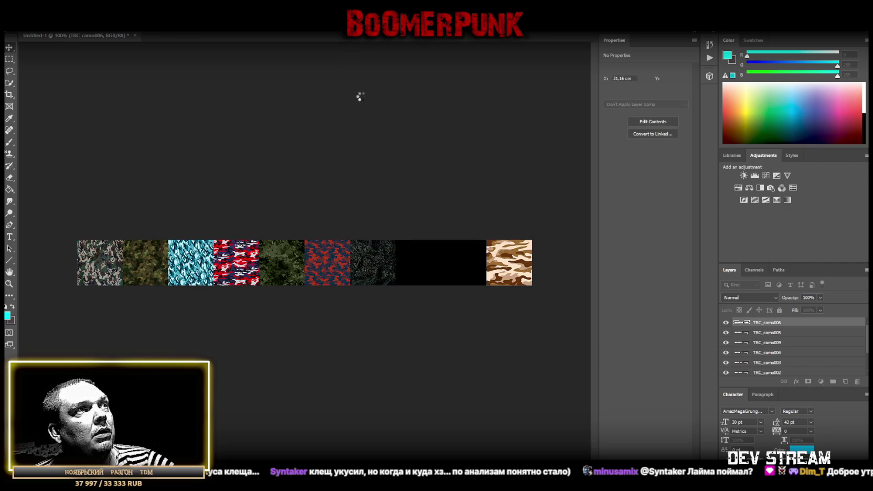
pyautogui.moveTo(315, 269); pyautogui.dragTo(433, 267)
pyautogui.press('Return')
pyautogui.moveTo(316, 267); pyautogui.dragTo(476, 267)
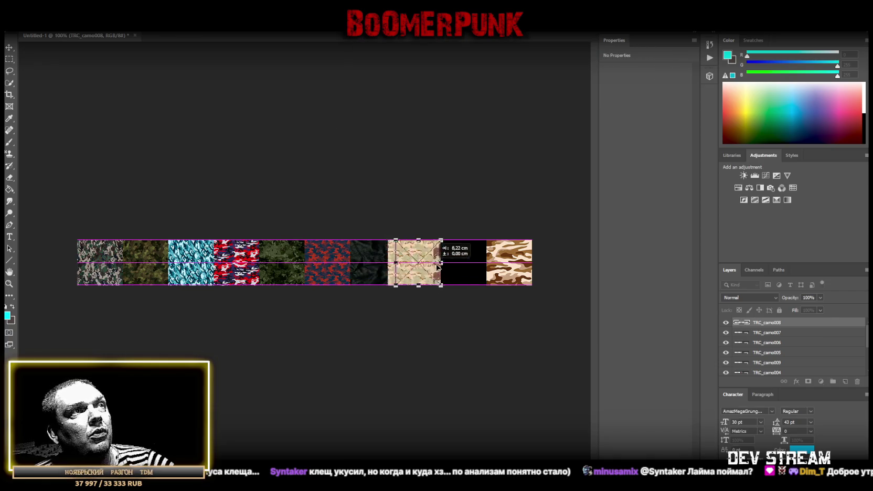
pyautogui.press('Return')
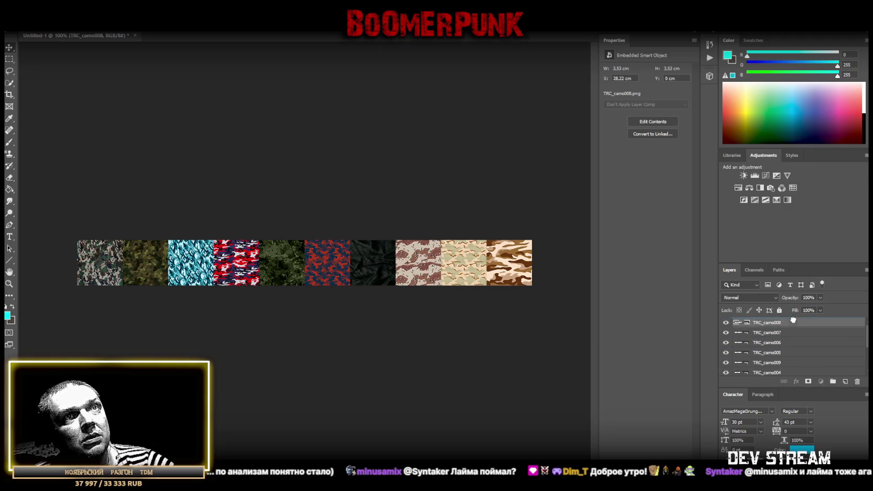
# Select all ten camo layers and group them into Group 1.
pyautogui.click(781, 362)
pyautogui.scroll(-2, 780, 355)
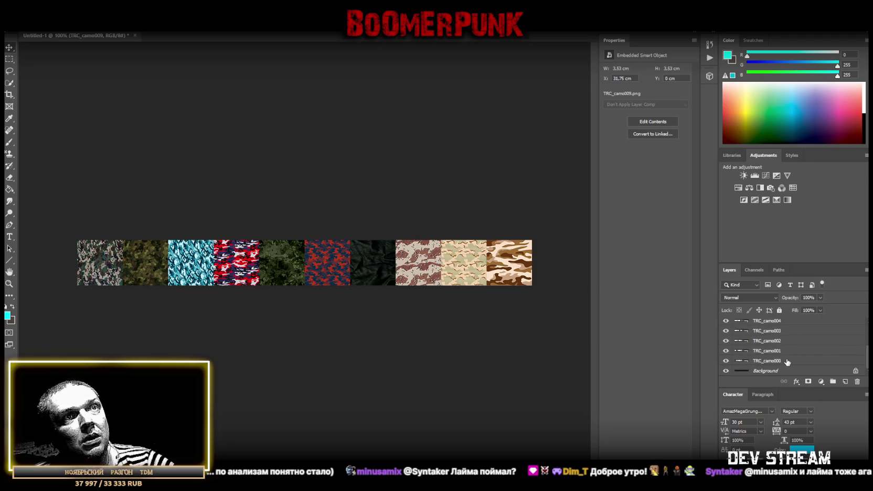
pyautogui.keyDown('shift'); pyautogui.click(787, 362); pyautogui.keyUp('shift')
pyautogui.click(833, 382)
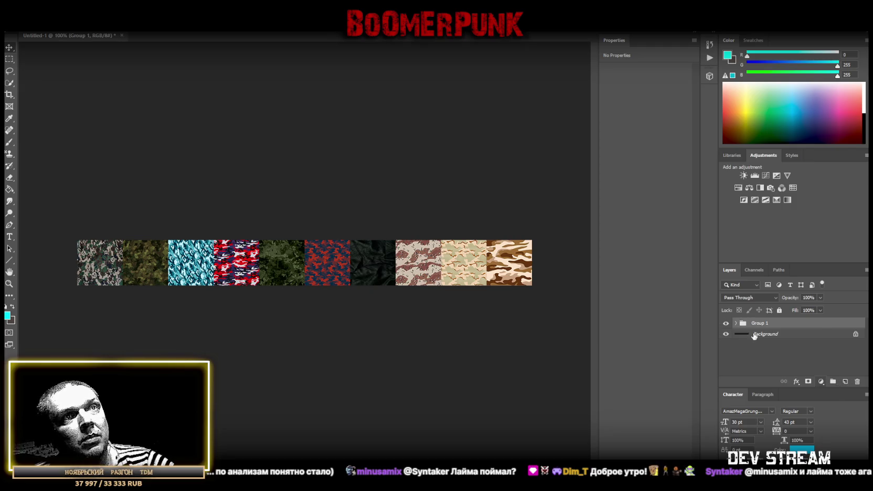
pyautogui.click(727, 324)
pyautogui.click(727, 324)
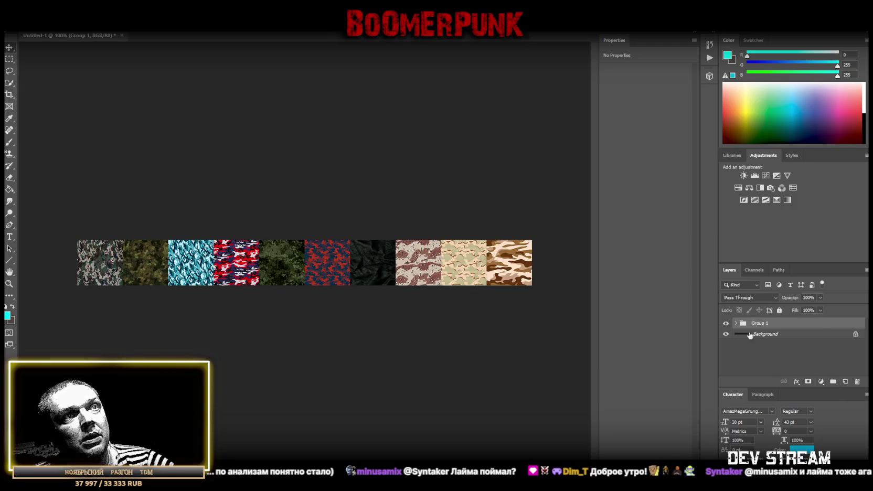
# Save the document as CamoPix.psd in the TRC project folder.
pyautogui.hotkey('ctrl', 's')
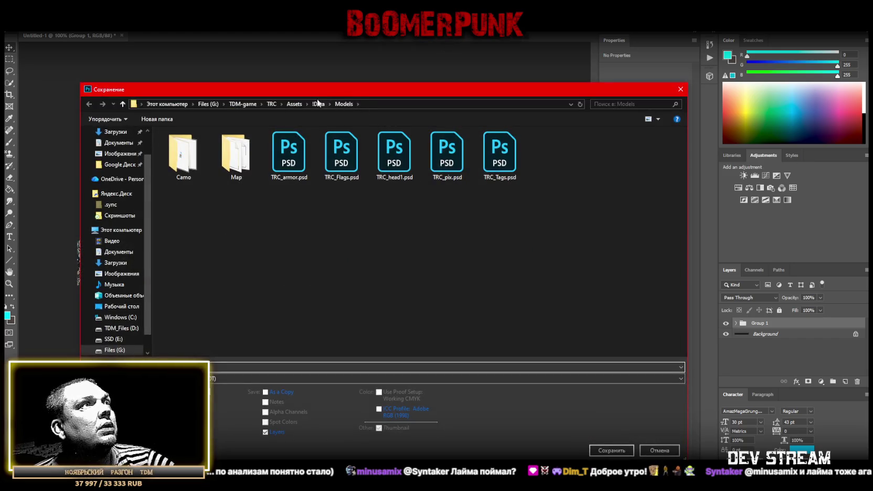
pyautogui.scroll(-1, 120, 291)
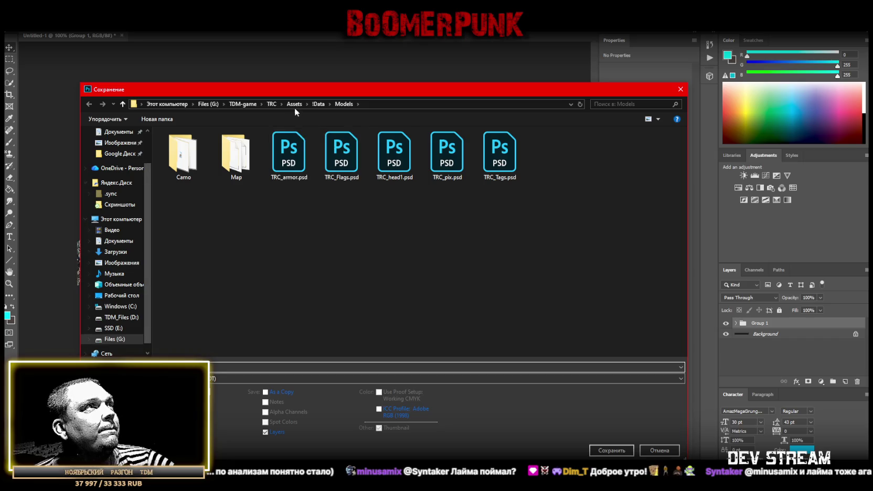
pyautogui.click(271, 104)
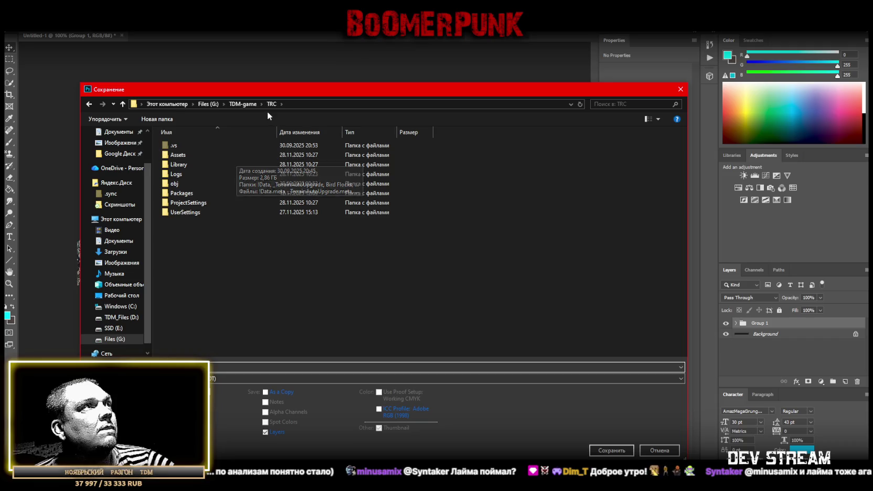
pyautogui.press('Escape')
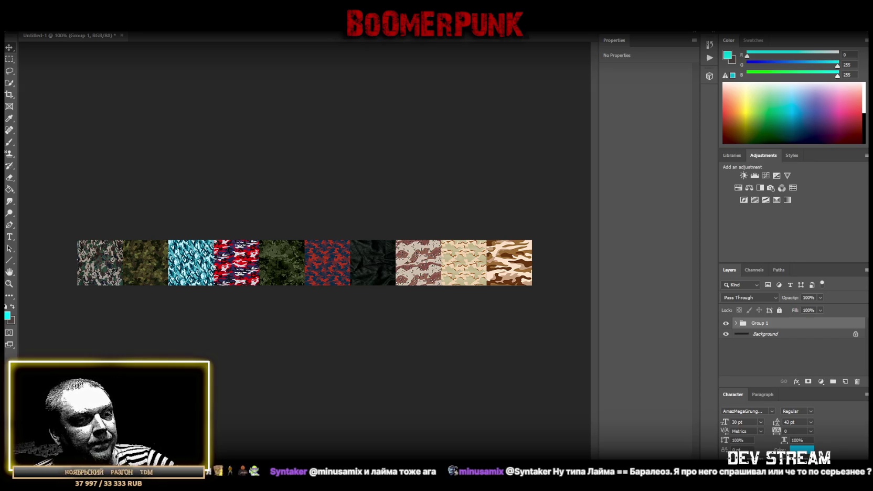
pyautogui.press('Return')
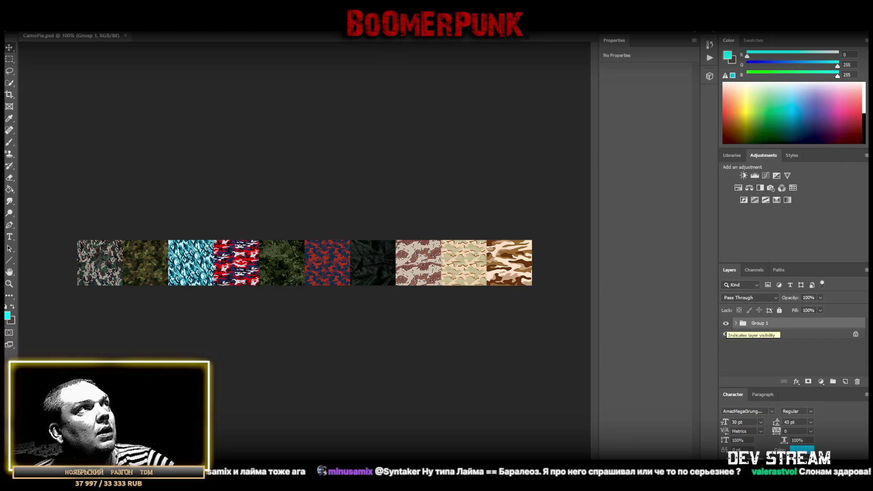
# Save CamoPix again, then hide Group 1 so only the black strip shows.
pyautogui.click(24, 24)
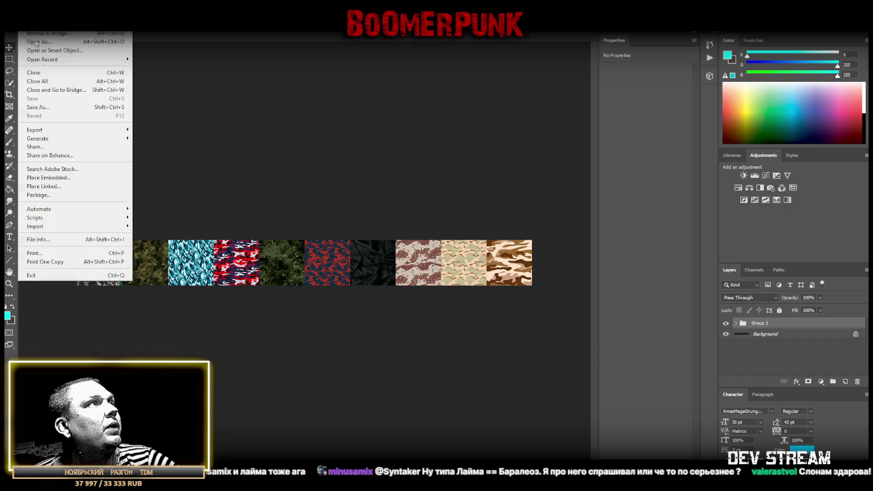
pyautogui.click(40, 106)
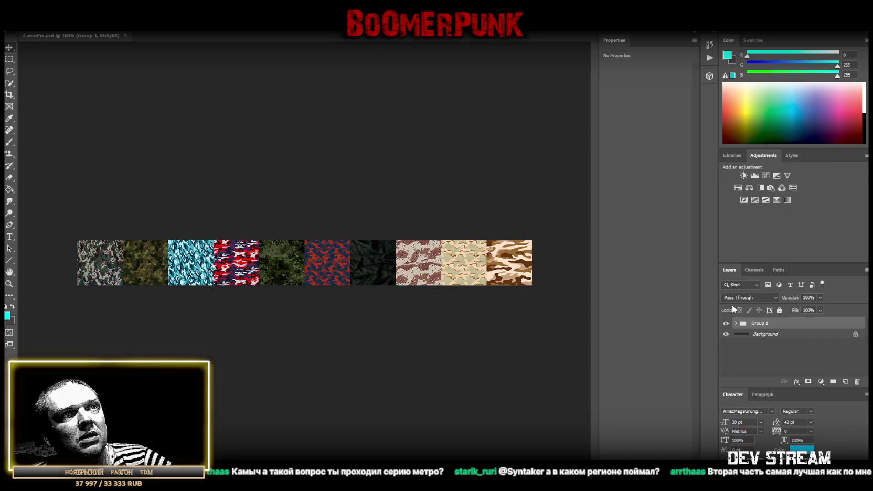
pyautogui.click(736, 323)
pyautogui.click(736, 323)
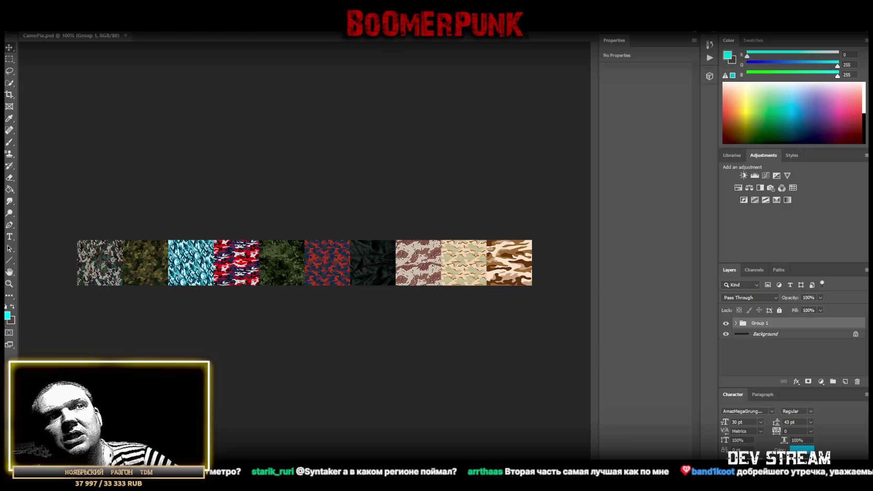
pyautogui.click(725, 323)
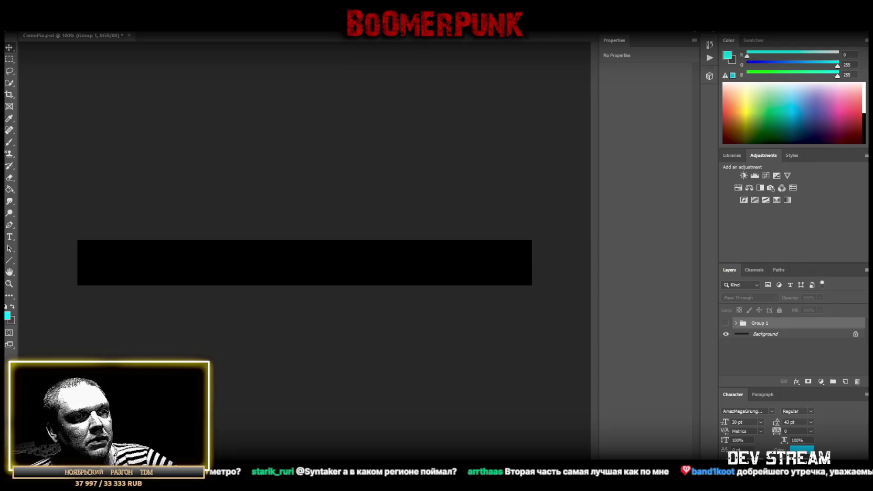
# Place tiles TRC_camo010, 011 and 012 edge to edge from the strip's left end.
pyautogui.moveTo(559, 452); pyautogui.dragTo(292, 277)
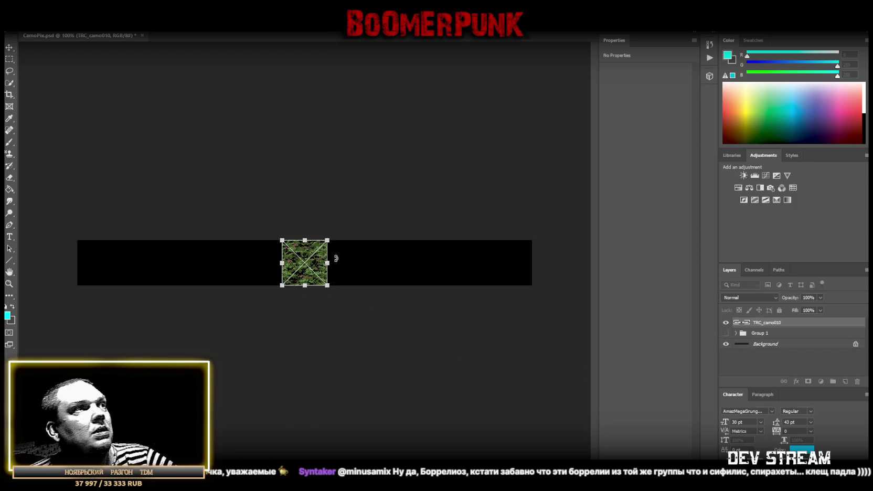
pyautogui.moveTo(315, 268); pyautogui.dragTo(110, 267)
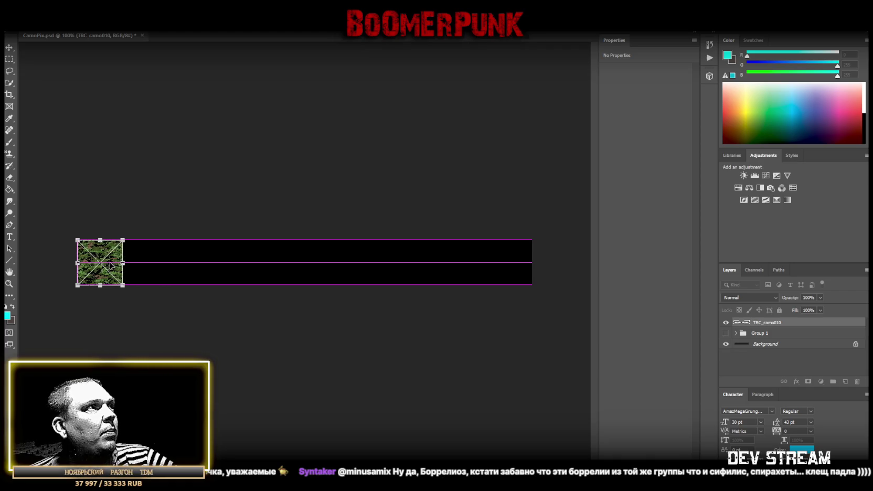
pyautogui.press('Return')
pyautogui.moveTo(559, 452); pyautogui.dragTo(289, 322)
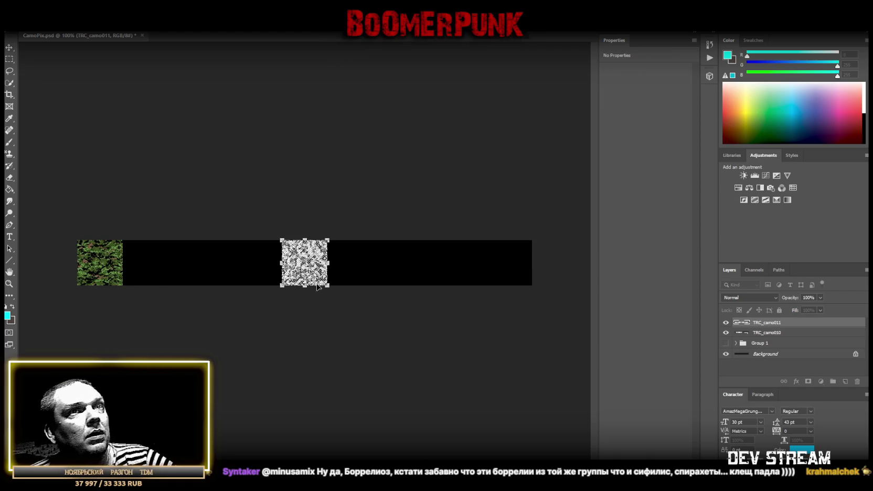
pyautogui.moveTo(321, 264); pyautogui.dragTo(166, 264)
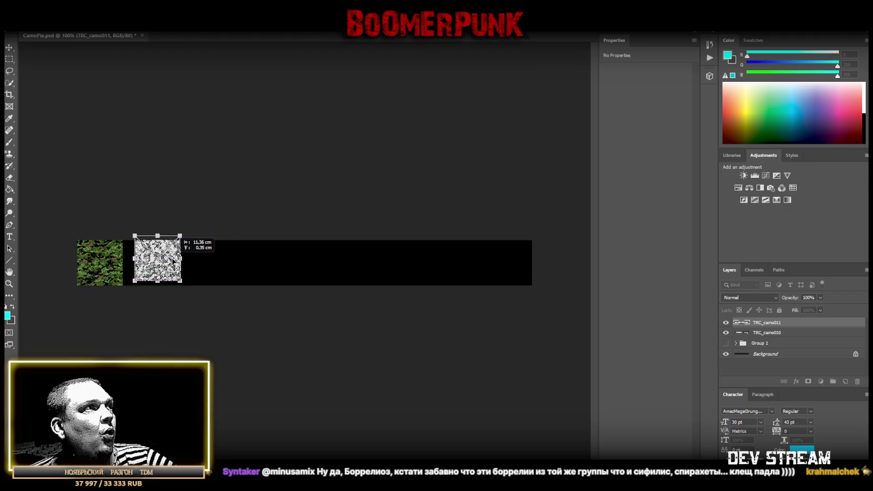
pyautogui.press('Return')
pyautogui.moveTo(236, 207); pyautogui.dragTo(404, 177)
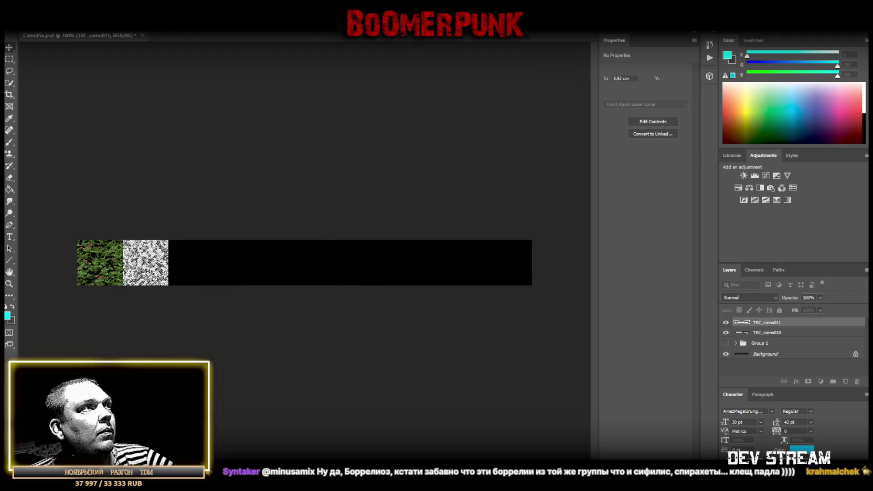
pyautogui.moveTo(305, 262); pyautogui.dragTo(192, 262)
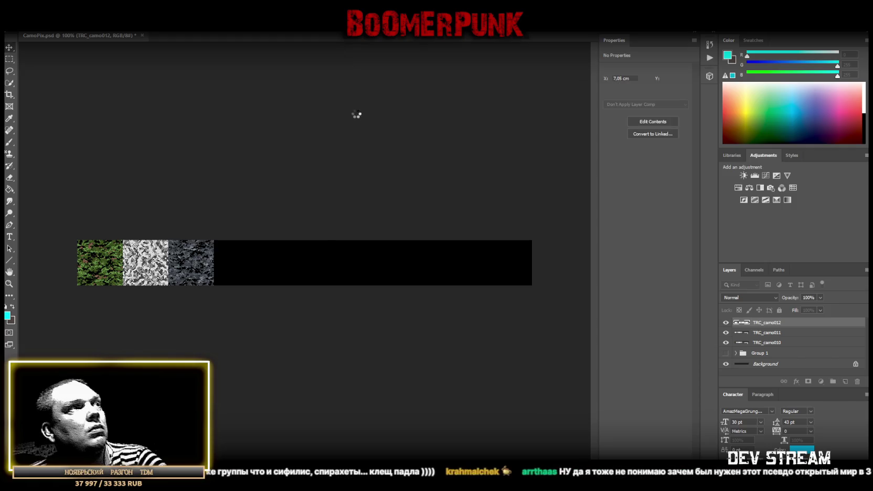
pyautogui.hotkey('ctrl', 'v')
# Add the orange camo013, tan camo014, camo015 and black-and-white camo016 tiles in sequence.
pyautogui.moveTo(310, 268); pyautogui.dragTo(243, 267)
pyautogui.press('Return')
pyautogui.hotkey('ctrl', 'v')
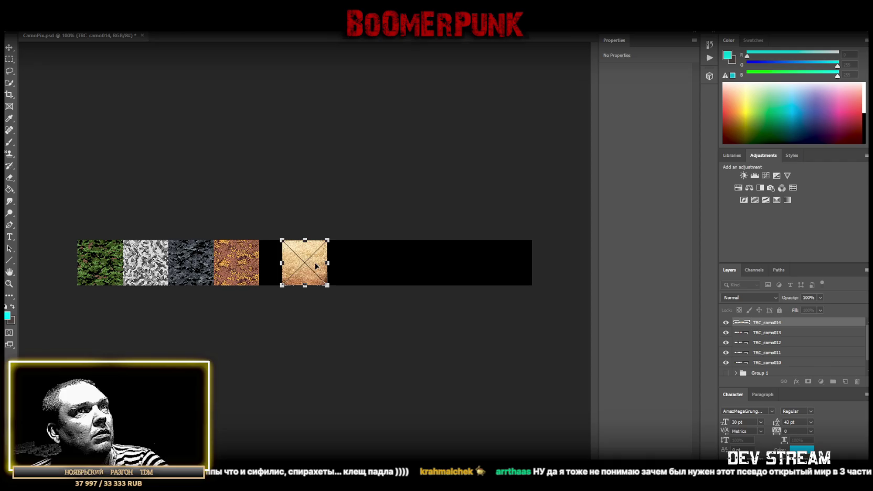
pyautogui.moveTo(314, 263); pyautogui.dragTo(290, 262)
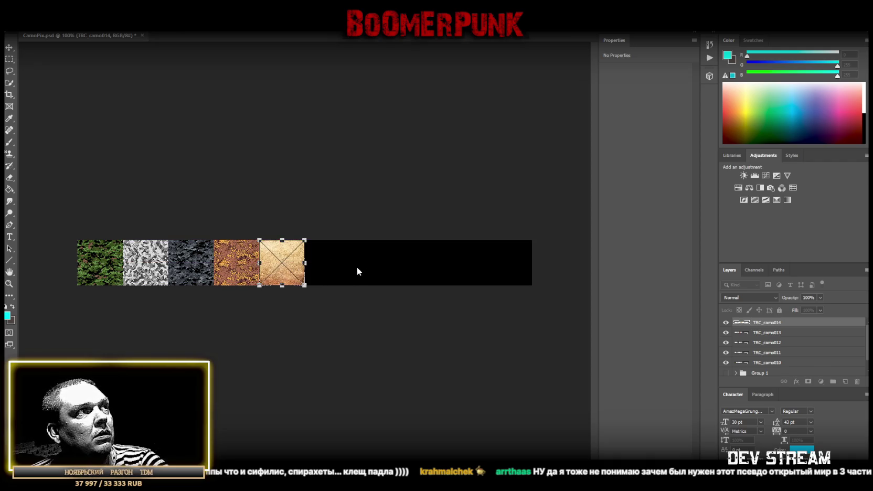
pyautogui.press('Return')
pyautogui.hotkey('ctrl', 'v')
pyautogui.moveTo(318, 262); pyautogui.dragTo(389, 262)
pyautogui.press('Return')
pyautogui.hotkey('ctrl', 'v')
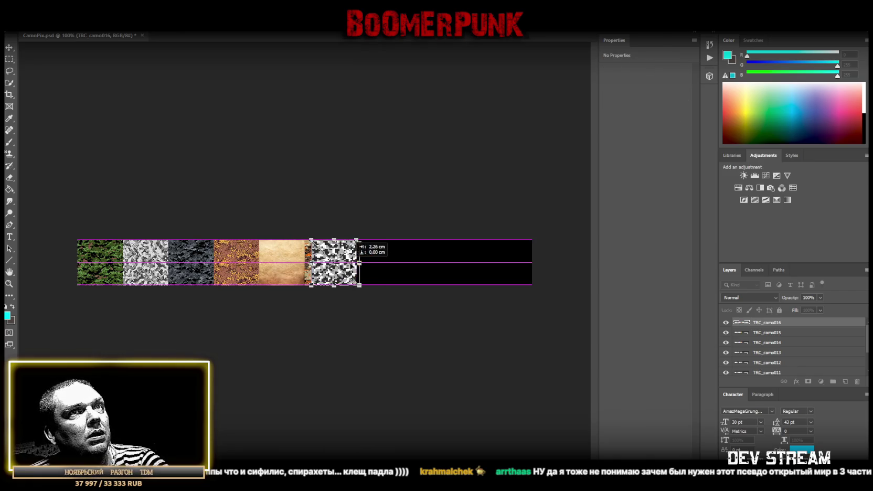
pyautogui.moveTo(387, 262); pyautogui.dragTo(382, 262)
pyautogui.press('Return')
pyautogui.hotkey('ctrl', 'v')
# Finish the strip with red camo017, blue camo018 and tiger camo019 at the right end.
pyautogui.moveTo(321, 265); pyautogui.dragTo(433, 266)
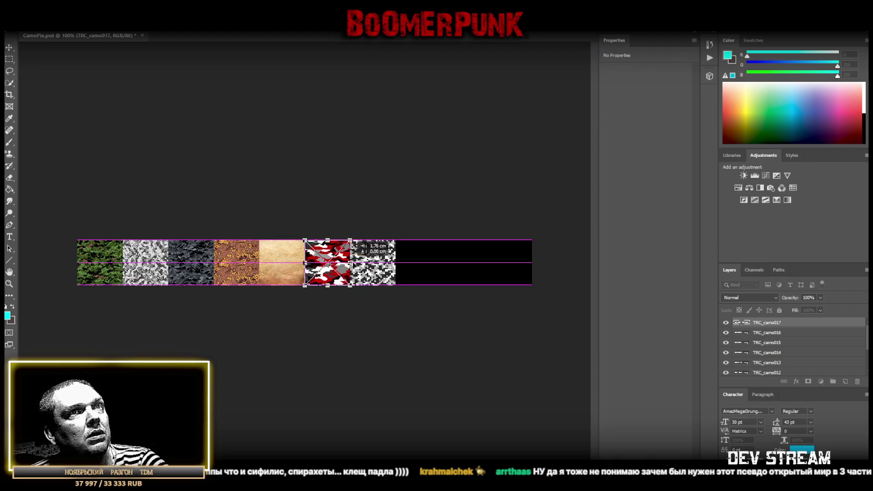
pyautogui.press('Return')
pyautogui.hotkey('ctrl', 'v')
pyautogui.moveTo(319, 268); pyautogui.dragTo(477, 268)
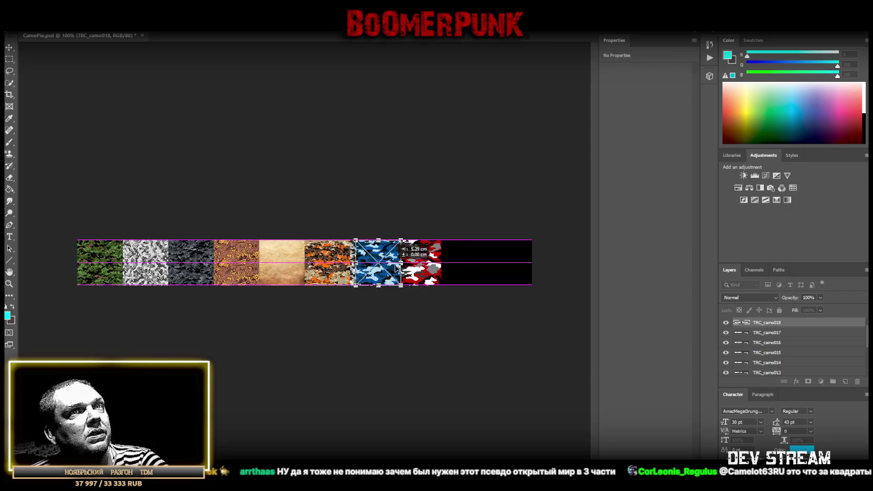
pyautogui.press('Return')
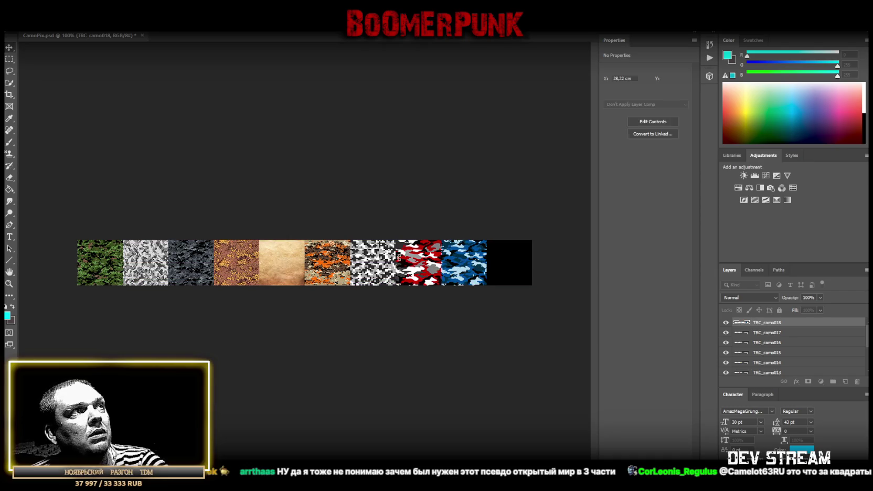
pyautogui.hotkey('ctrl', 'v')
pyautogui.moveTo(320, 267); pyautogui.dragTo(524, 267)
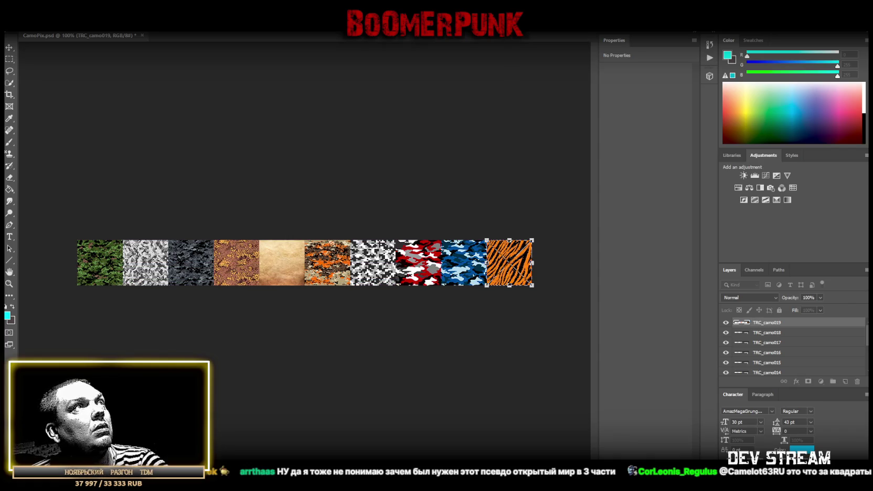
pyautogui.press('Return')
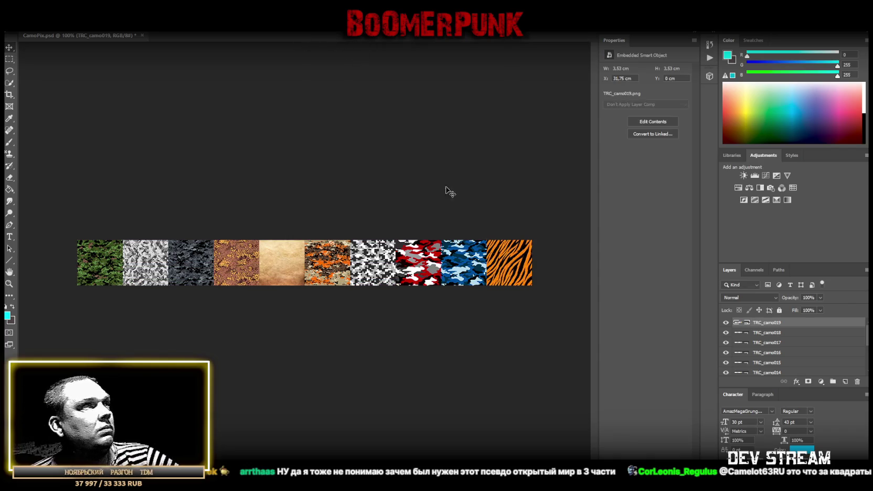
# Group the camo010–019 layers into Group 2 and hide it to empty the strip.
pyautogui.scroll(-5, 763, 354)
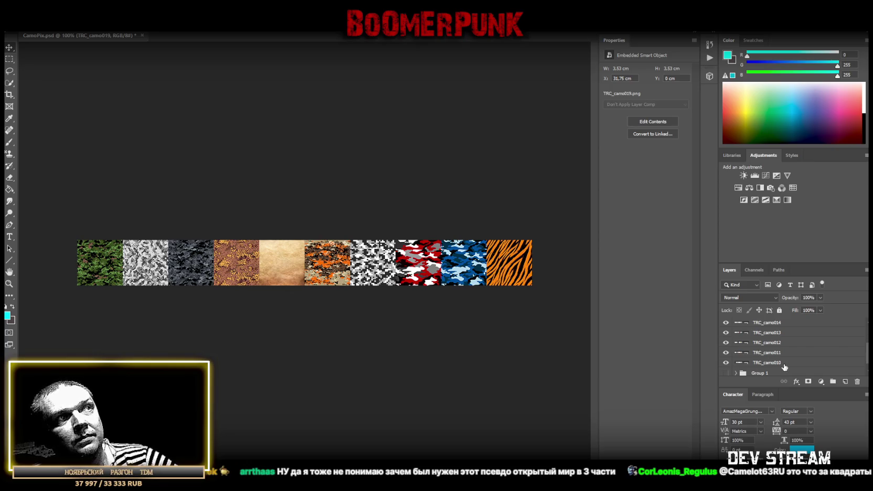
pyautogui.keyDown('shift'); pyautogui.click(785, 367); pyautogui.keyUp('shift')
pyautogui.click(833, 381)
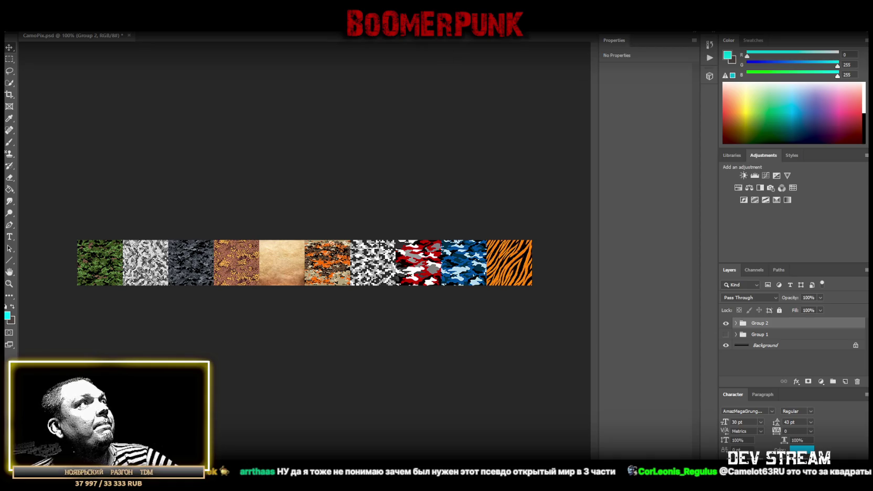
pyautogui.click(24, 26)
pyautogui.click(63, 108)
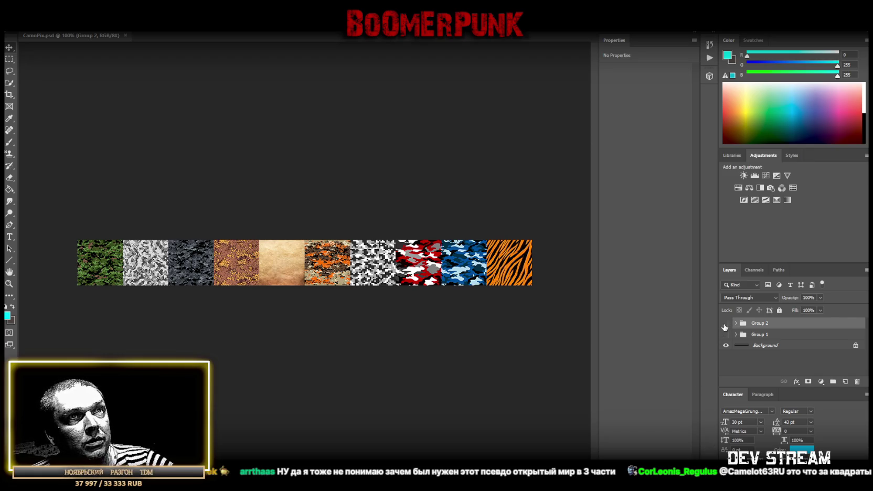
pyautogui.click(726, 323)
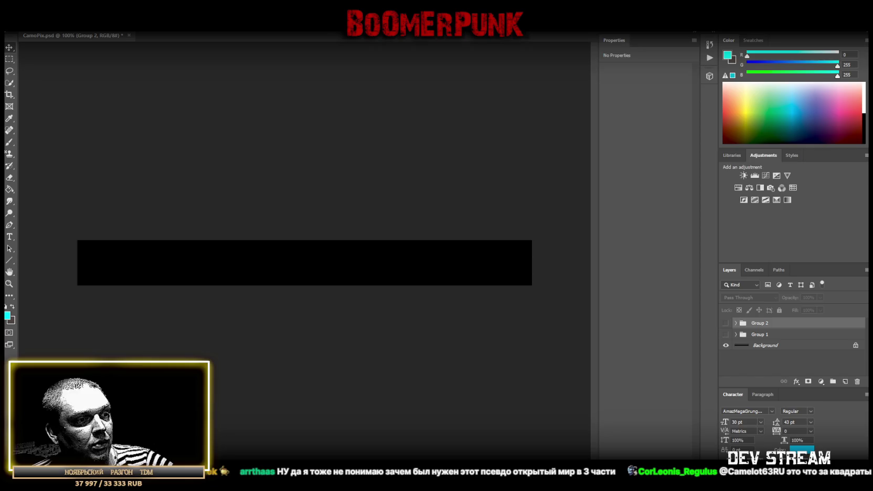
# Place tiles TRC_camo020 through camo024 edge to edge from the strip's left end.
pyautogui.moveTo(391, 439); pyautogui.dragTo(209, 266)
pyautogui.moveTo(292, 263); pyautogui.dragTo(87, 263)
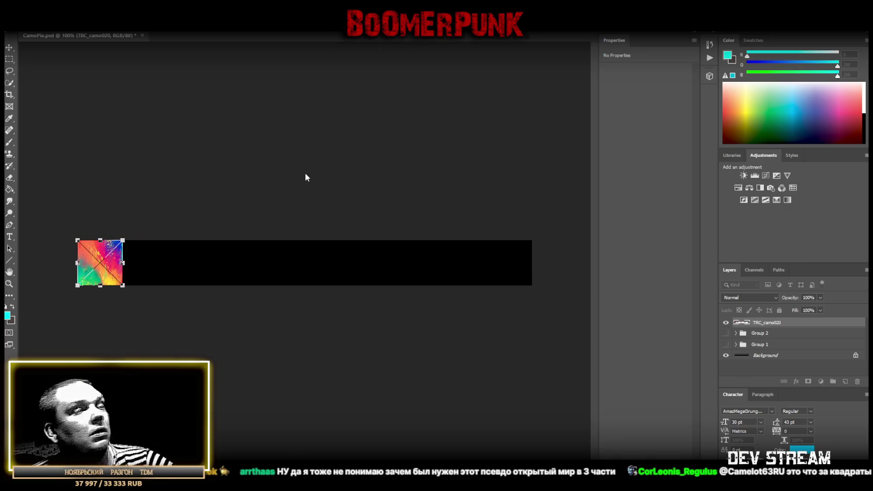
pyautogui.press('Return')
pyautogui.moveTo(268, 204)
pyautogui.mouseDown()
pyautogui.moveTo(305, 259)
pyautogui.moveTo(156, 268)
pyautogui.mouseUp()
pyautogui.press('Return')
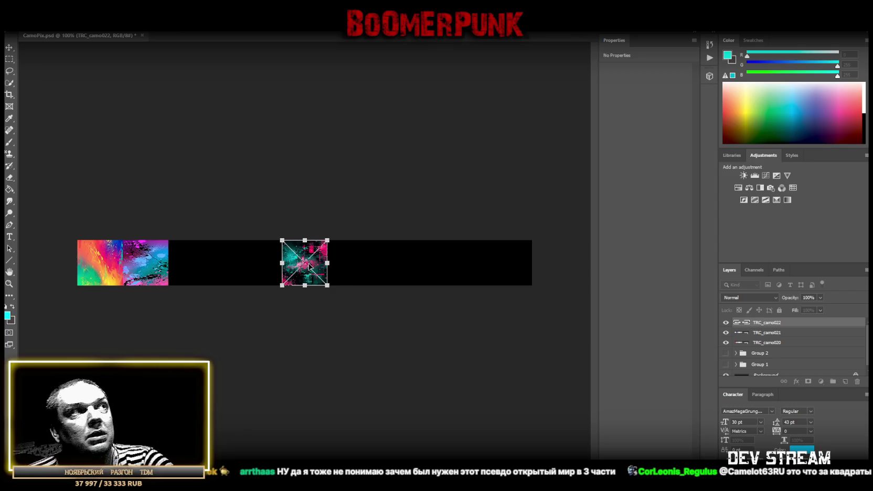
pyautogui.moveTo(317, 259); pyautogui.dragTo(204, 264)
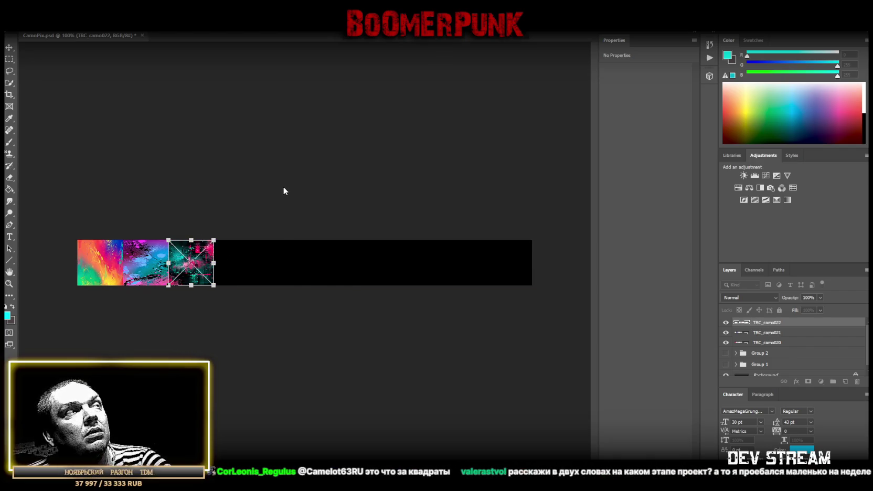
pyautogui.press('Return')
pyautogui.moveTo(321, 263); pyautogui.dragTo(251, 263)
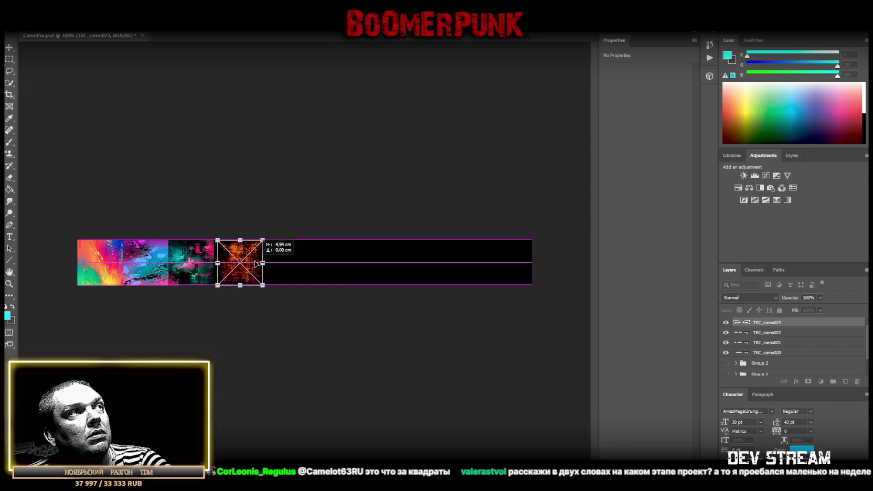
pyautogui.press('Return')
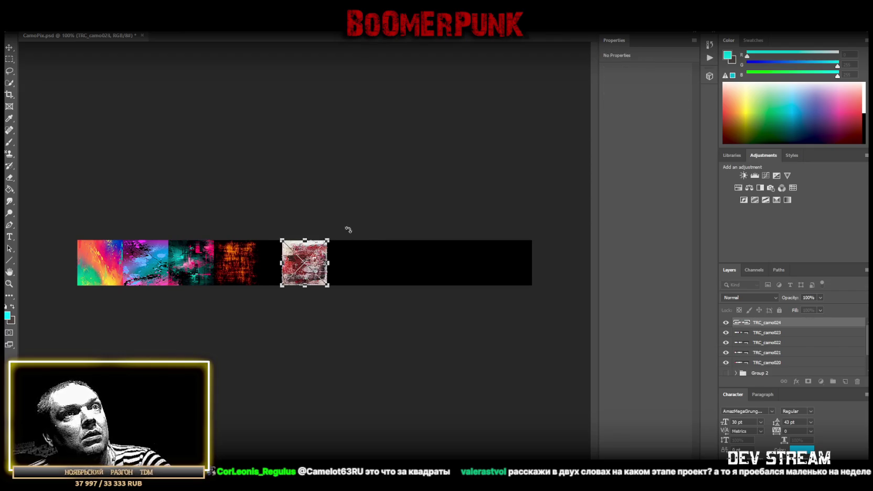
pyautogui.moveTo(317, 269); pyautogui.dragTo(294, 269)
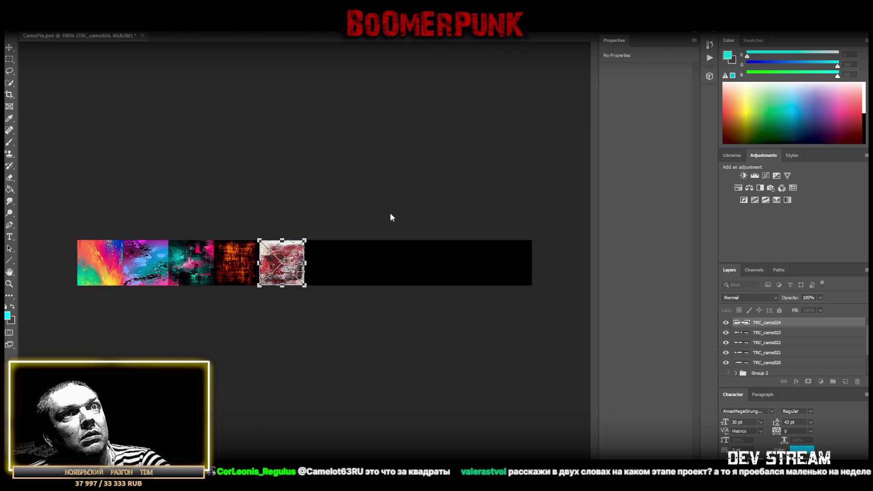
pyautogui.press('Return')
# Slot tiles TRC_camo025 through camo029 up to the right end, then select their layers.
pyautogui.moveTo(318, 269); pyautogui.dragTo(384, 264)
pyautogui.press('Return')
pyautogui.press('Return')
pyautogui.press('Return')
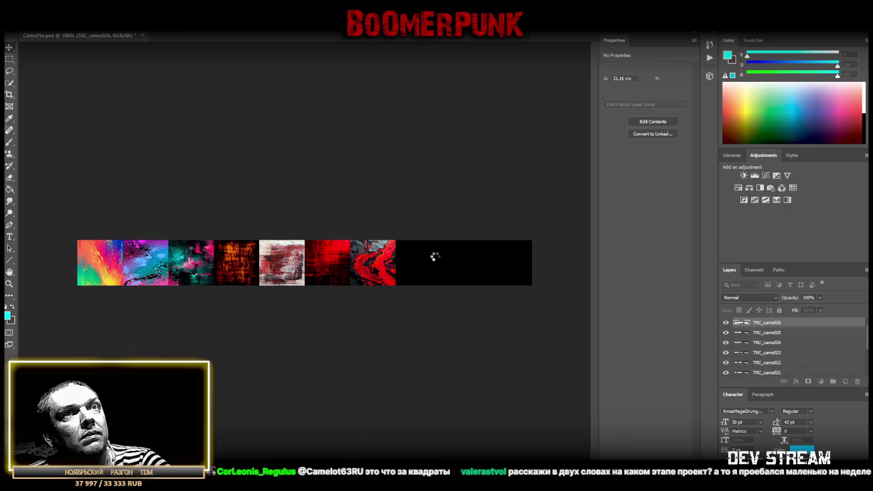
pyautogui.moveTo(319, 267); pyautogui.dragTo(433, 267)
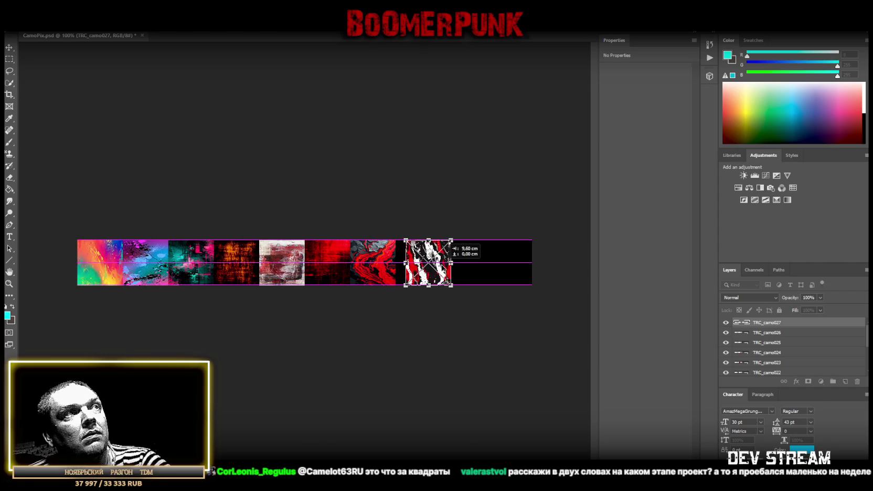
pyautogui.press('Return')
pyautogui.moveTo(325, 267); pyautogui.dragTo(422, 267)
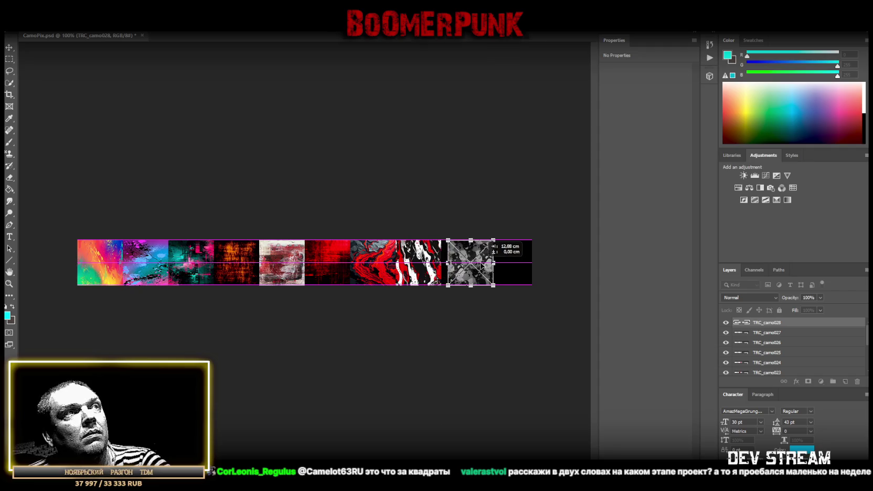
pyautogui.moveTo(422, 267); pyautogui.dragTo(483, 268)
pyautogui.press('Return')
pyautogui.moveTo(317, 268); pyautogui.dragTo(521, 271)
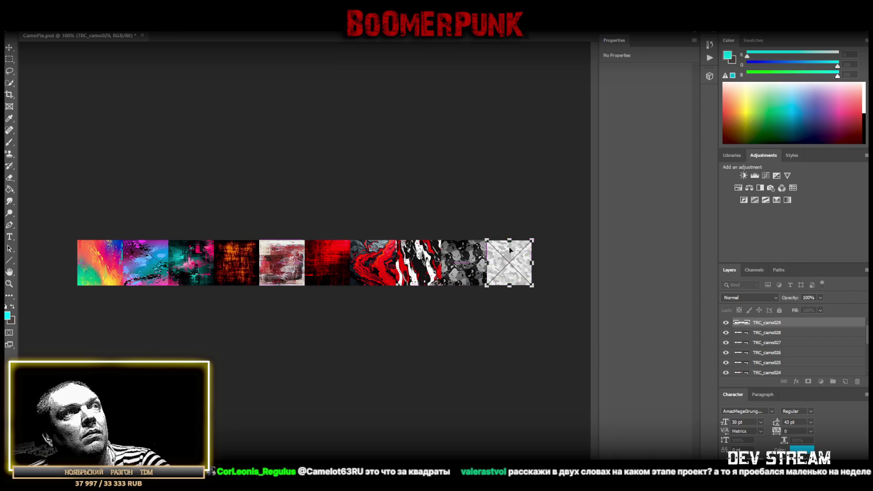
pyautogui.press('Return')
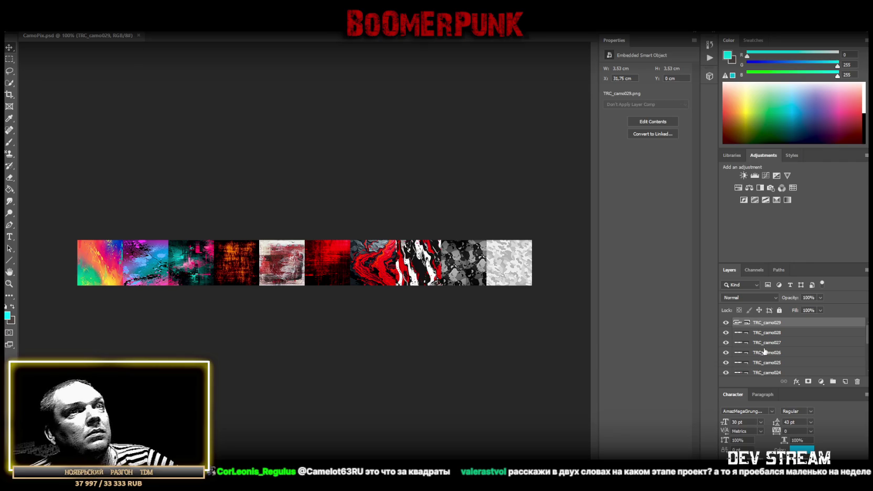
pyautogui.scroll(-3, 779, 340)
pyautogui.keyDown('shift'); pyautogui.click(781, 363); pyautogui.keyUp('shift')
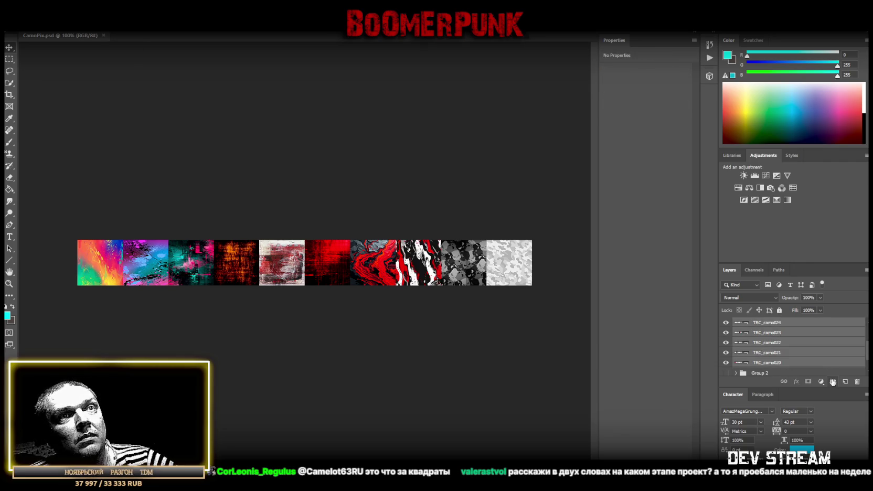
# Group the TRC_camo020–029 layers as Group 3, start placing the next batch, and hide Group 3.
pyautogui.click(833, 381)
pyautogui.click(10, 25)
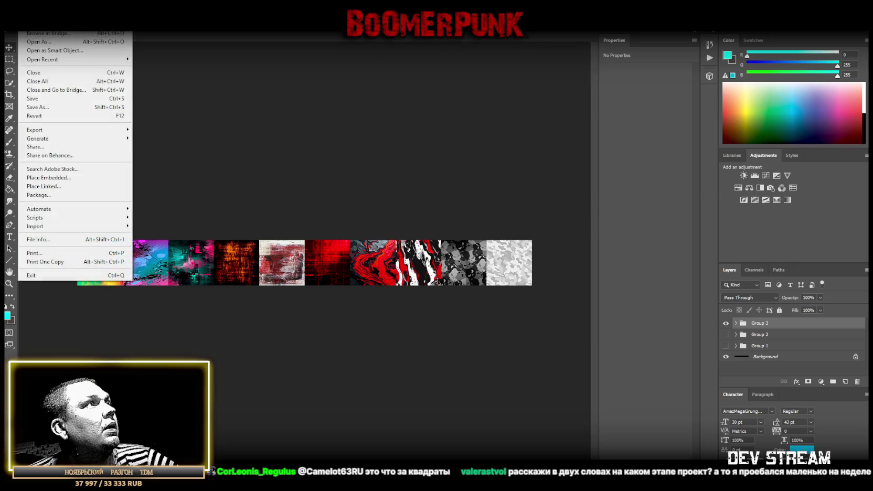
pyautogui.click(57, 107)
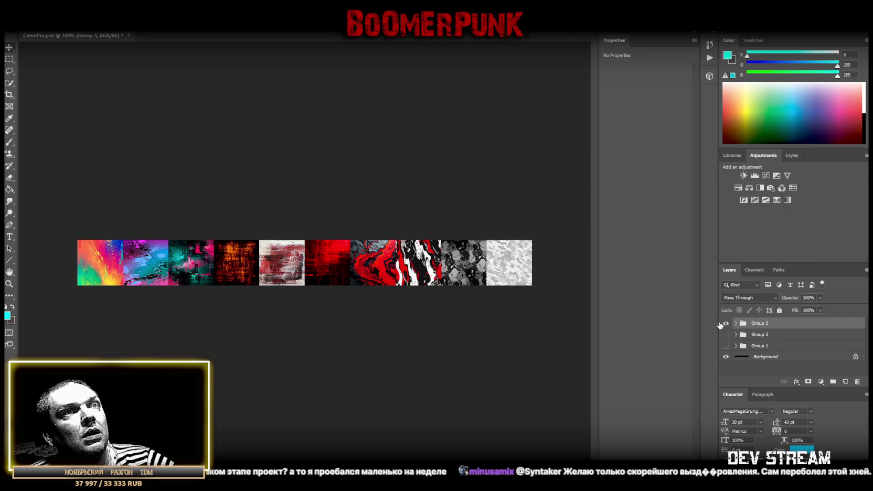
pyautogui.click(726, 323)
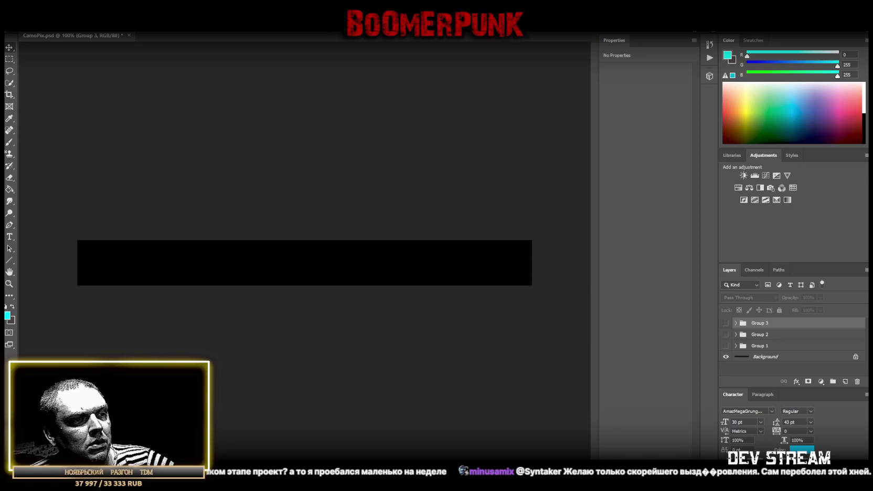
# Line up TRC_camo030 through TRC_camo034 edge to edge from the strip's left end.
pyautogui.moveTo(152, 259); pyautogui.dragTo(155, 268)
pyautogui.moveTo(290, 253); pyautogui.dragTo(85, 252)
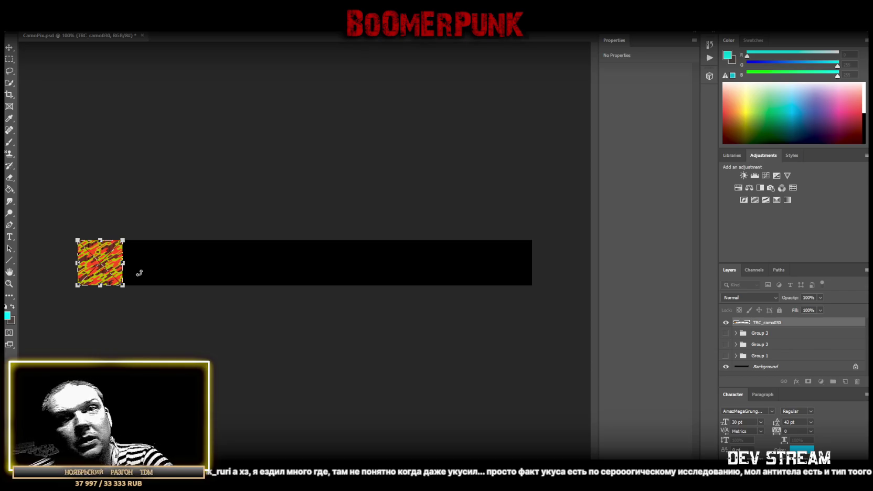
pyautogui.press('Return')
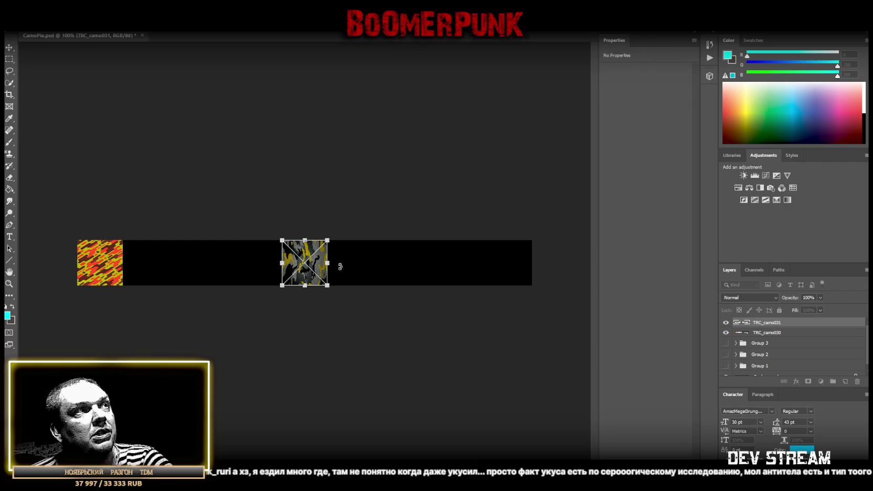
pyautogui.moveTo(318, 267); pyautogui.dragTo(158, 267)
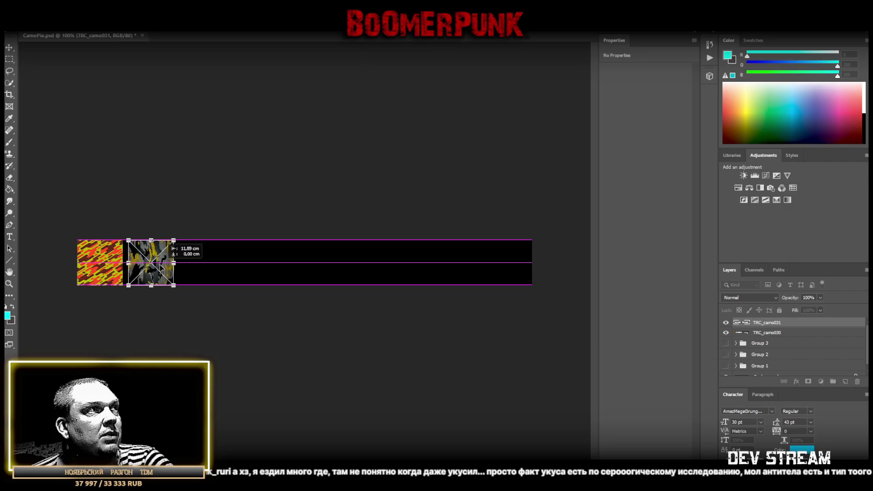
pyautogui.press('Return')
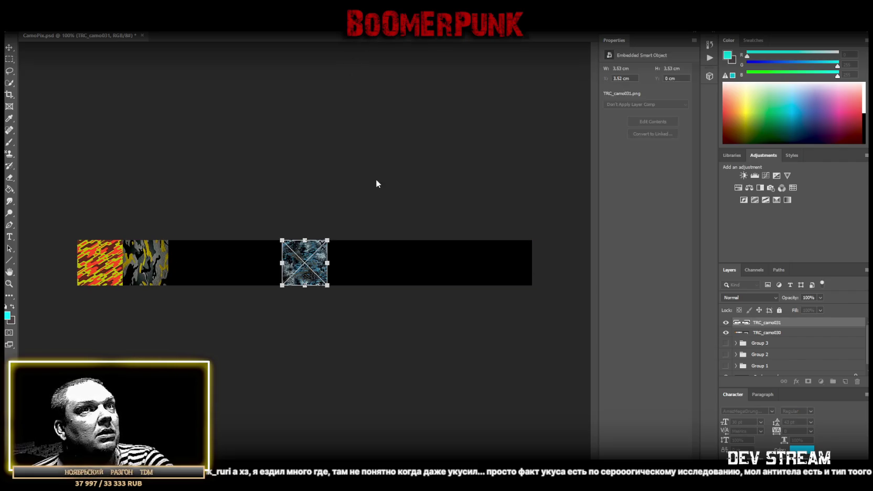
pyautogui.moveTo(320, 268); pyautogui.dragTo(206, 267)
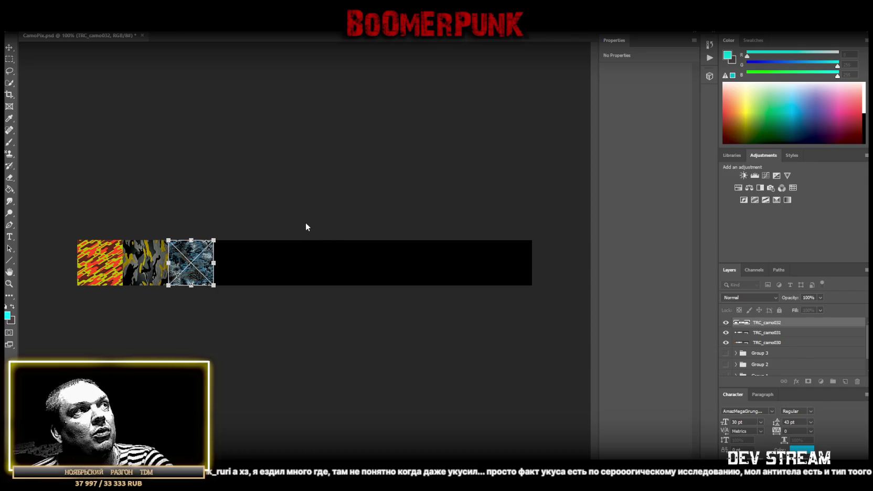
pyautogui.press('Return')
pyautogui.moveTo(317, 269); pyautogui.dragTo(251, 270)
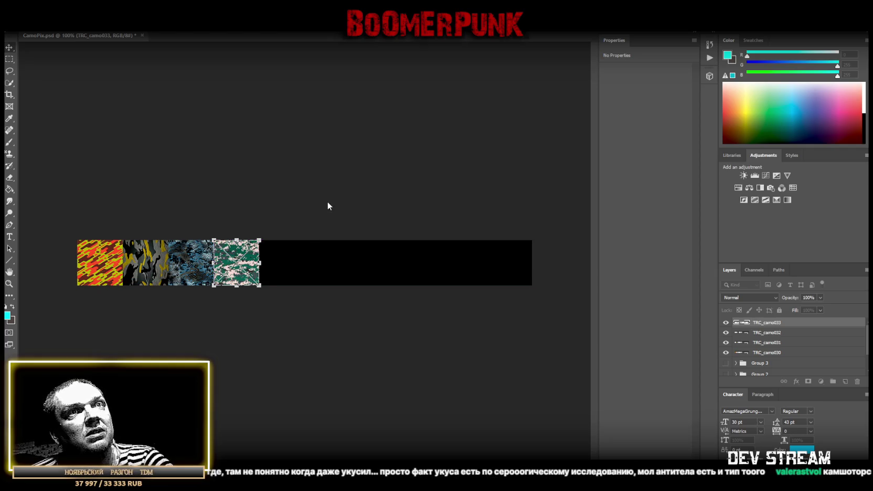
pyautogui.press('Return')
pyautogui.moveTo(328, 257); pyautogui.dragTo(306, 257)
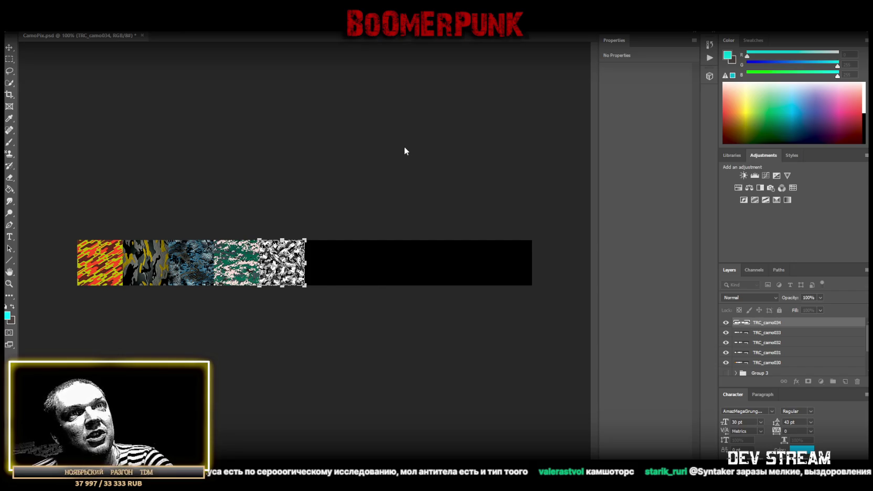
pyautogui.press('Return')
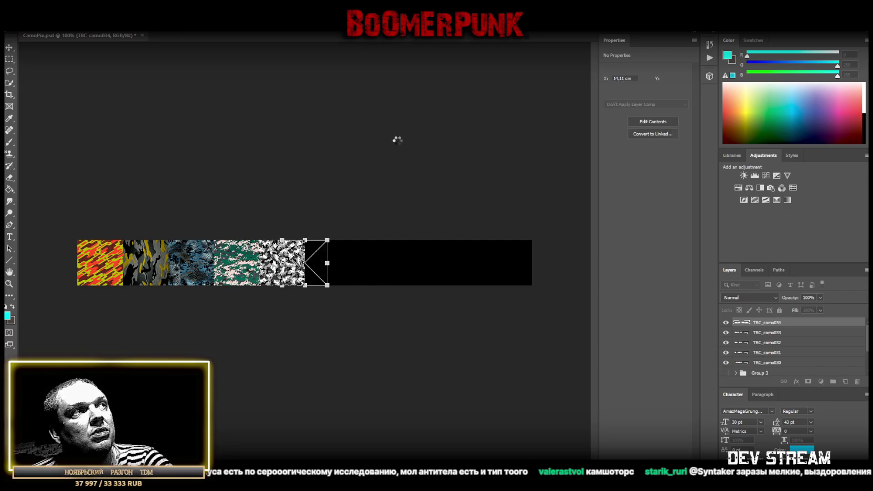
# Add the brown, green pixel, black-and-white and light-blue camo tiles flush along the strip to its end.
pyautogui.moveTo(315, 262); pyautogui.dragTo(342, 261)
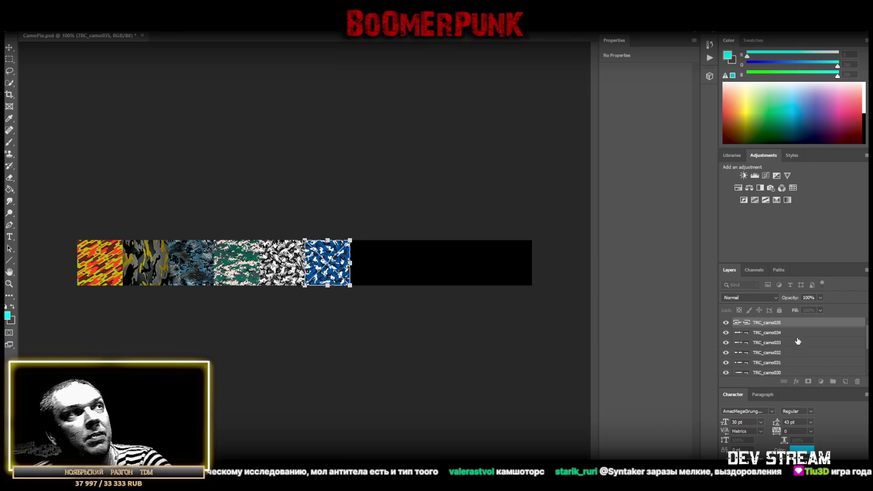
pyautogui.hotkey('ctrl', 'v')
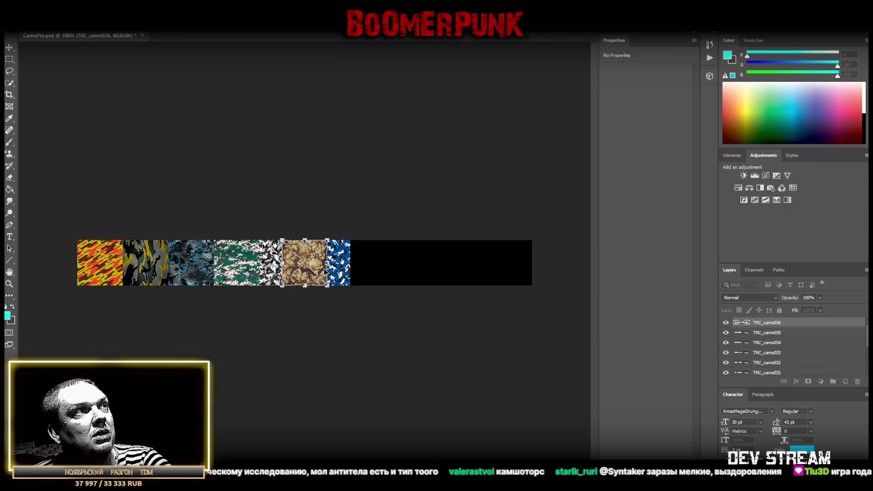
pyautogui.moveTo(314, 268)
pyautogui.mouseDown()
pyautogui.moveTo(399, 268)
pyautogui.moveTo(384, 267)
pyautogui.mouseUp()
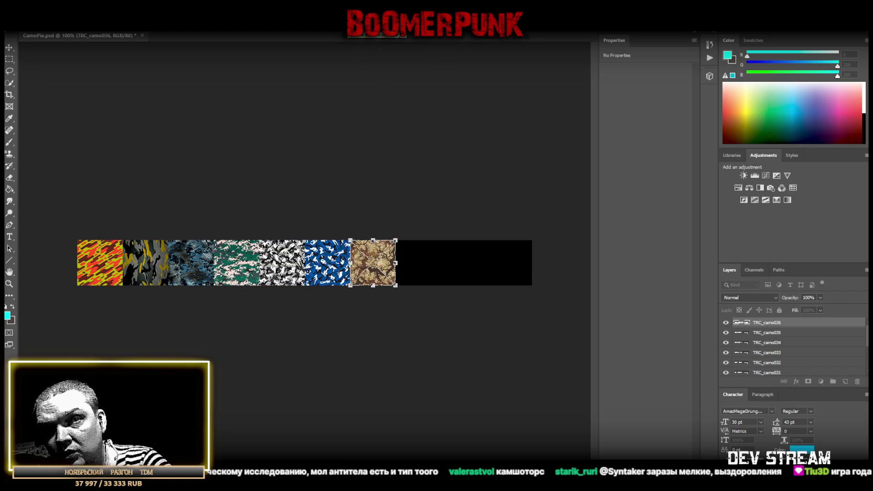
pyautogui.hotkey('ctrl', 'v')
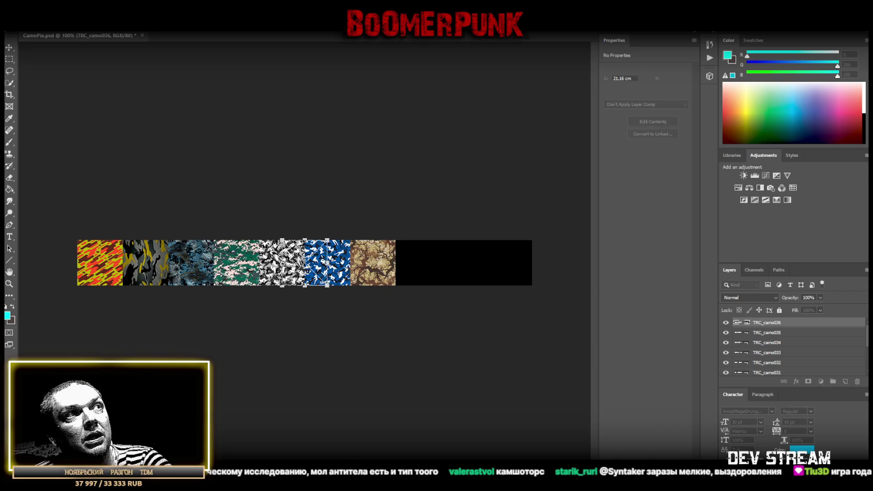
pyautogui.moveTo(304, 264); pyautogui.dragTo(437, 262)
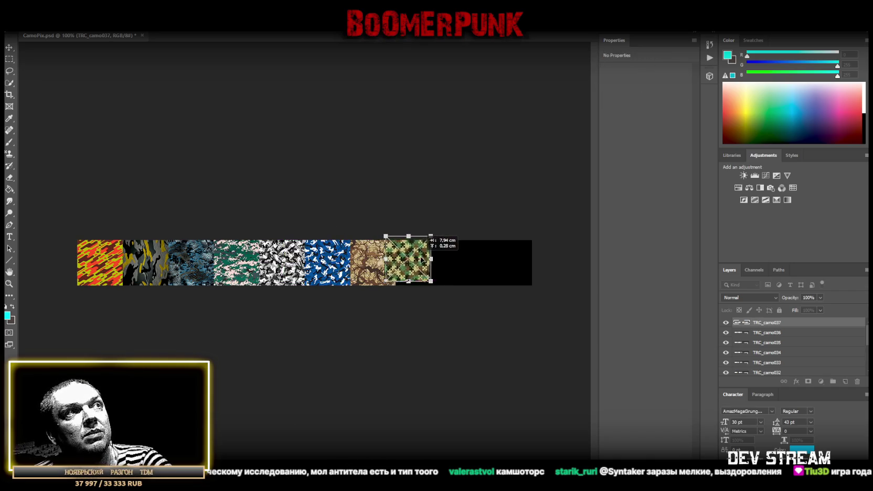
pyautogui.moveTo(437, 262); pyautogui.dragTo(432, 262)
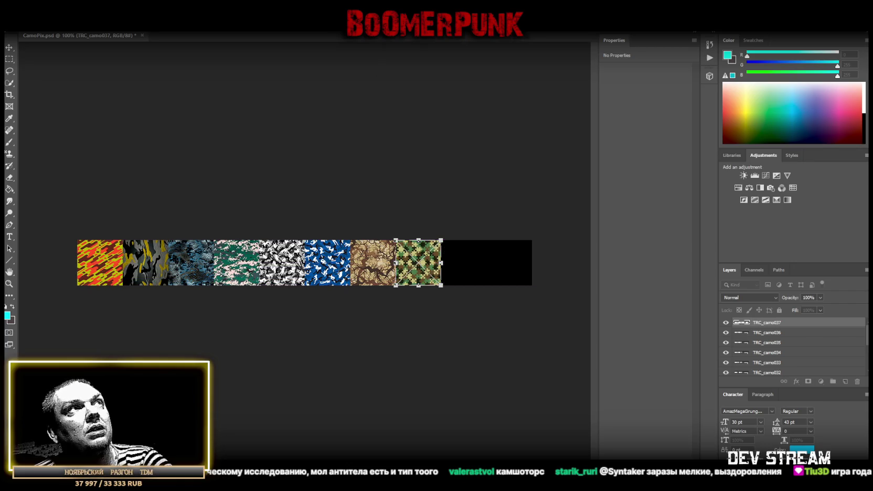
pyautogui.hotkey('ctrl', 'v')
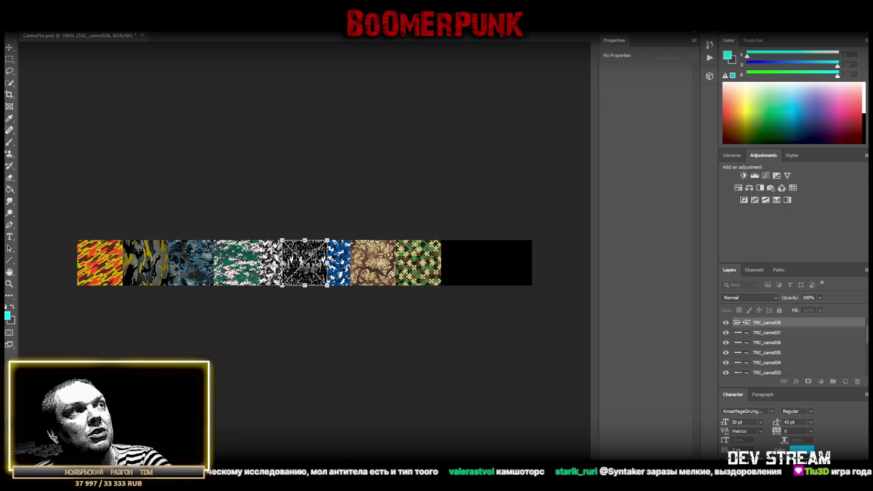
pyautogui.moveTo(304, 262); pyautogui.dragTo(460, 262)
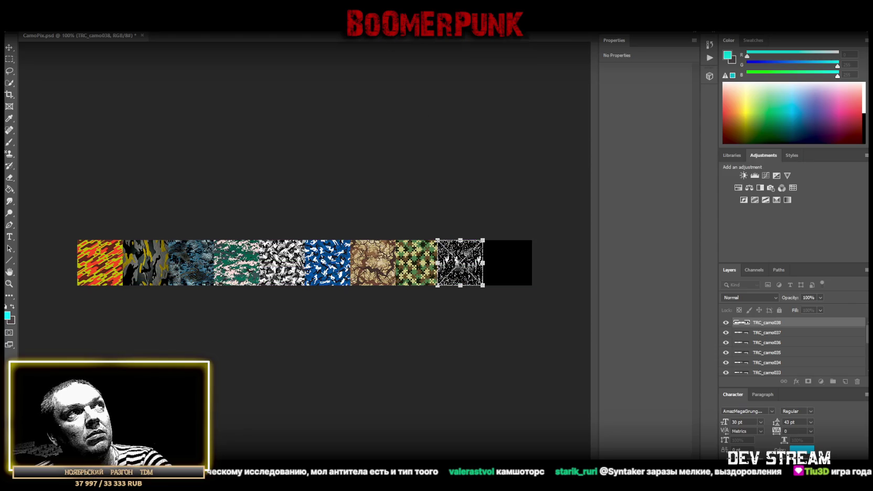
pyautogui.hotkey('ctrl', 'v')
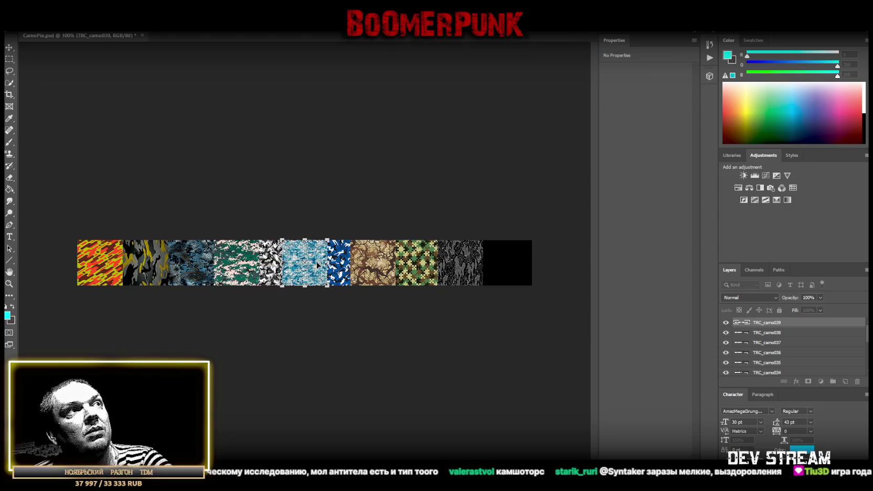
pyautogui.moveTo(317, 265); pyautogui.dragTo(525, 264)
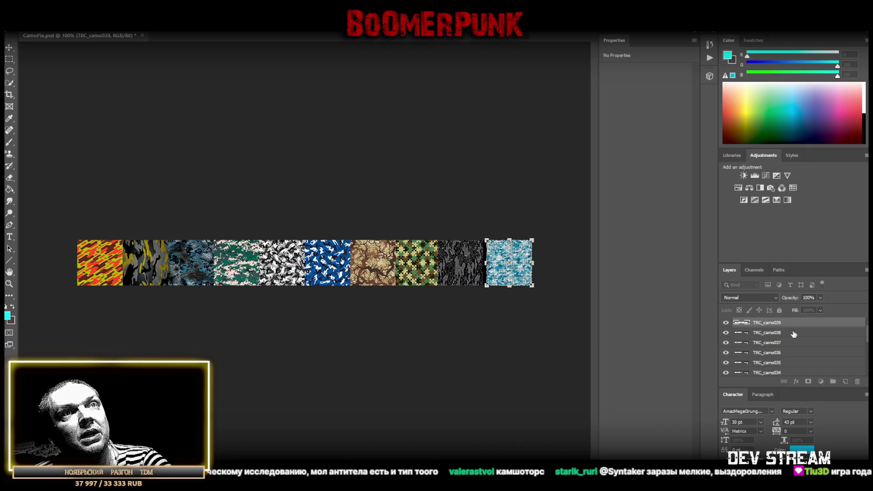
pyautogui.press('Return')
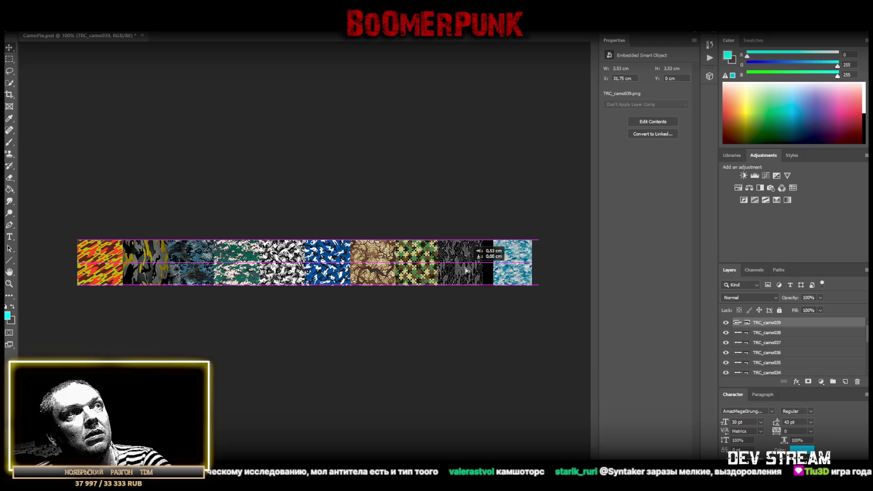
# Set the light-blue tile flush and check the green pixel tile's alignment with its neighbours.
pyautogui.moveTo(468, 270); pyautogui.dragTo(450, 262)
pyautogui.click(776, 332)
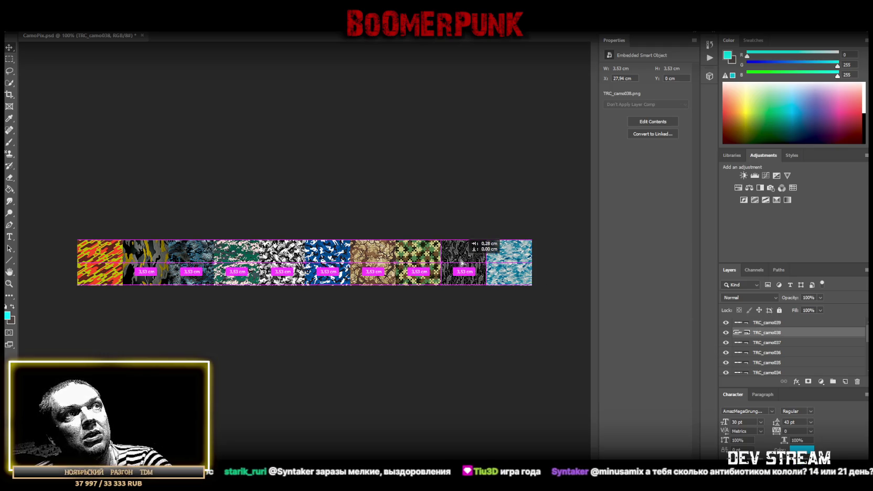
pyautogui.click(767, 343)
pyautogui.moveTo(419, 268); pyautogui.dragTo(423, 271)
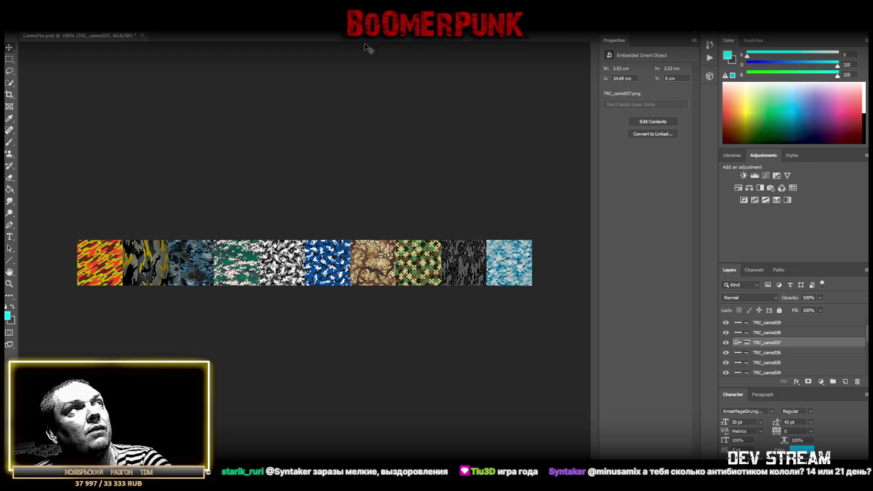
# Save CamoPix.psd, then start a Save As under a new name.
pyautogui.hotkey('ctrl', 's')
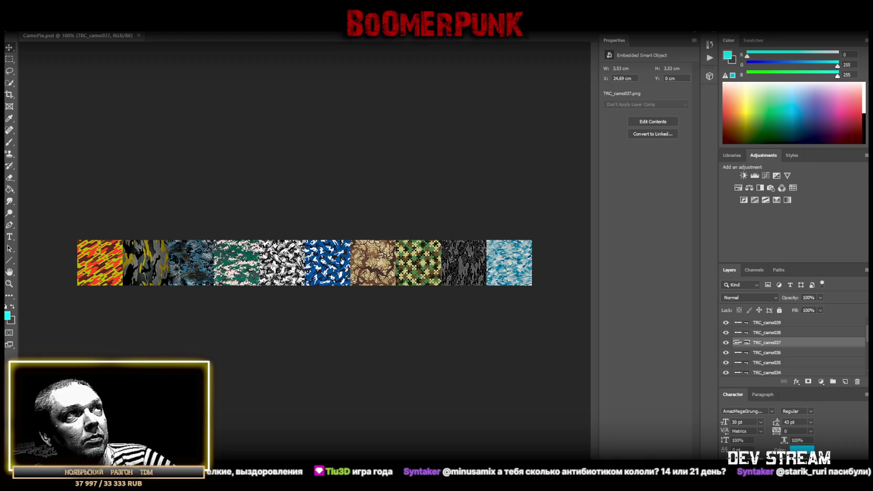
pyautogui.hotkey('alt', 'f')
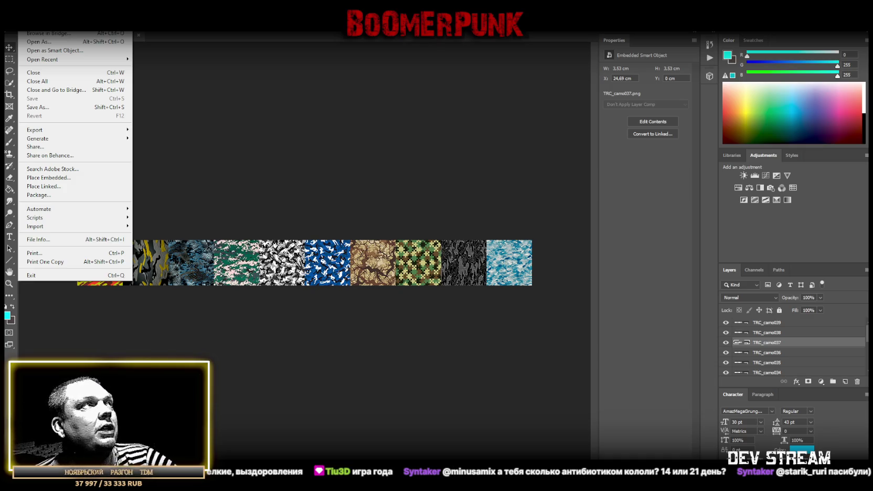
pyautogui.click(63, 107)
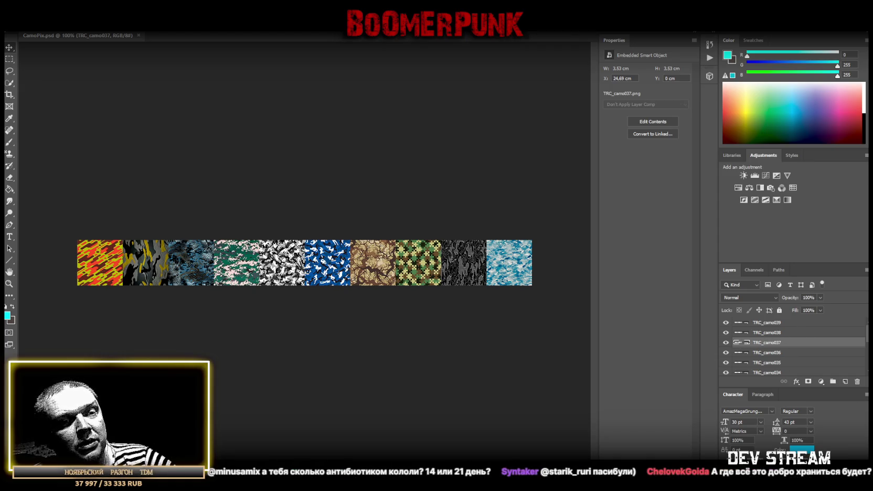
# Check the X positions of layers TRC_camo030 through TRC_camo034.
pyautogui.scroll(-3, 784, 357)
pyautogui.scroll(-3, 781, 356)
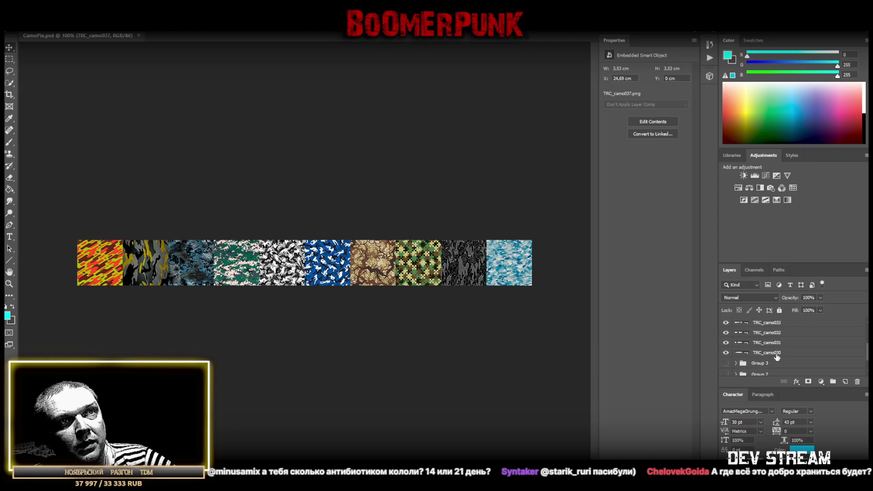
pyautogui.click(776, 353)
pyautogui.click(780, 340)
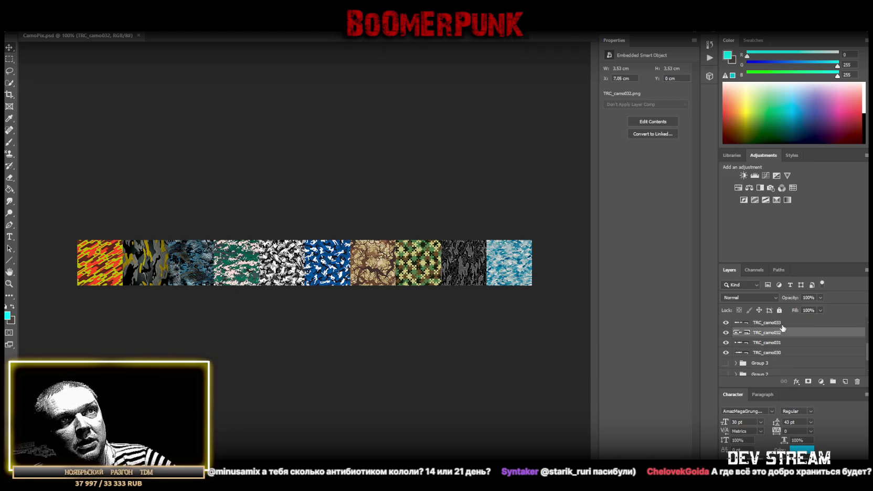
pyautogui.click(783, 323)
pyautogui.scroll(2, 796, 362)
pyautogui.click(782, 335)
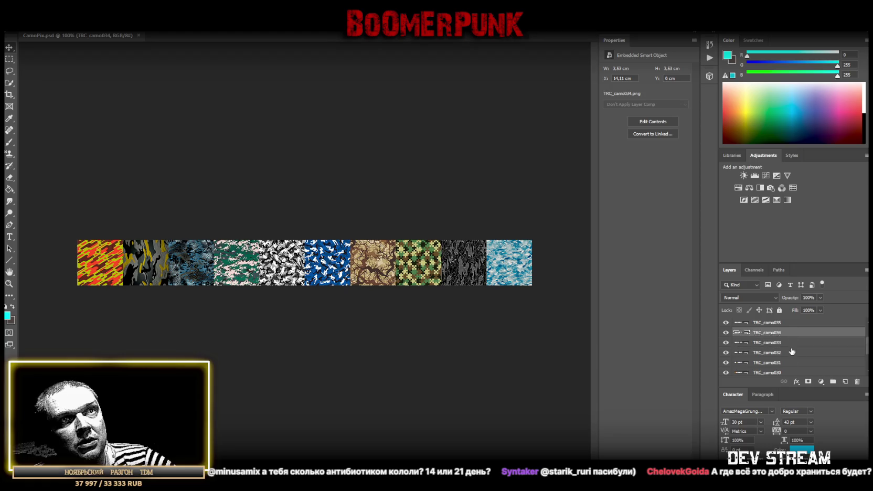
# Check the upper layers through TRC_camo039, confirming it sits at X 31.75 cm.
pyautogui.scroll(3, 787, 350)
pyautogui.click(784, 353)
pyautogui.click(787, 342)
pyautogui.click(789, 332)
pyautogui.click(790, 322)
pyautogui.scroll(1, 791, 331)
pyautogui.click(790, 322)
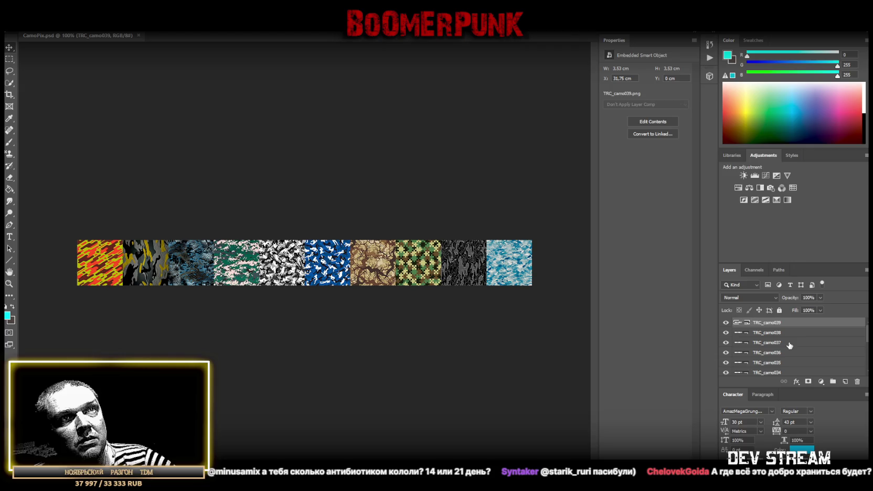
pyautogui.scroll(-3, 789, 335)
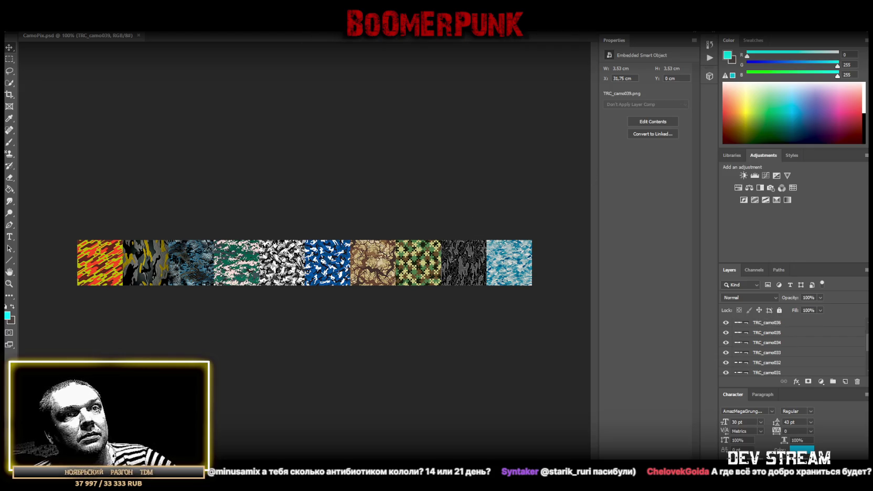
pyautogui.click(803, 461)
# Pick a text anti-aliasing setting from the Character panel dropdown.
pyautogui.click(798, 449)
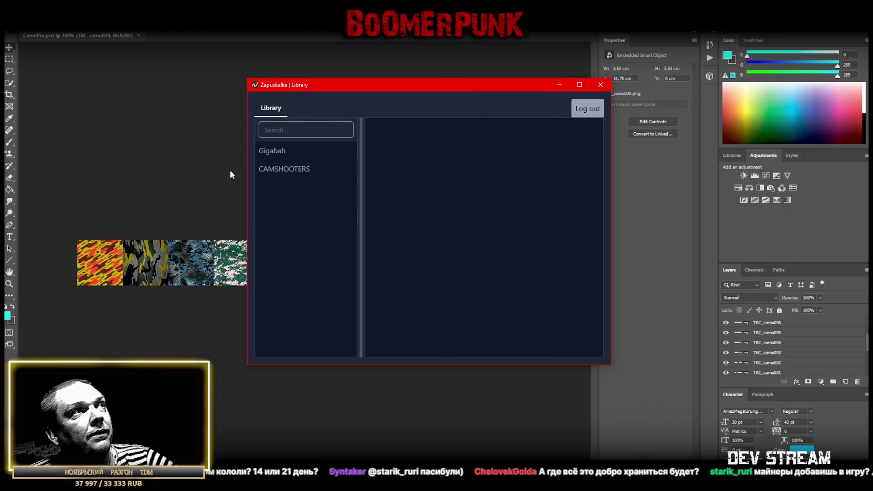
# Browse the CAMSHOOTERS and Gigabah library entries, then drag the Zapuskalka window off the strip.
pyautogui.click(283, 169)
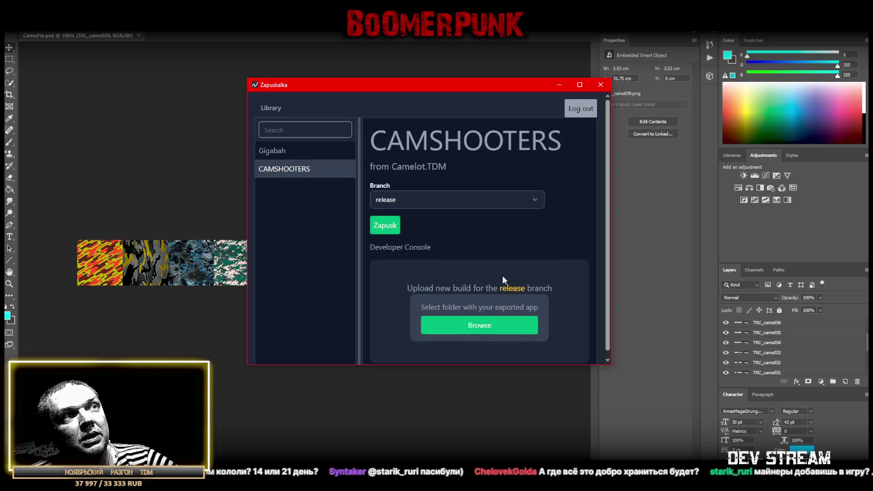
pyautogui.scroll(-1, 478, 313)
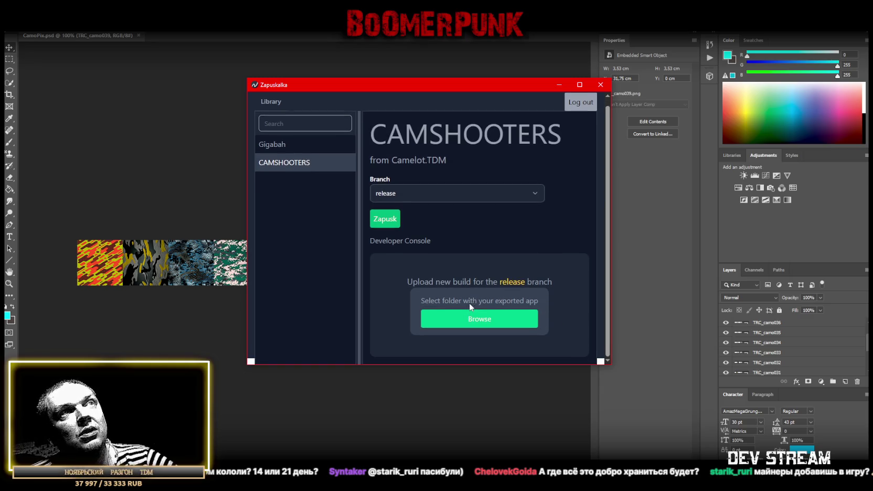
pyautogui.scroll(1, 472, 294)
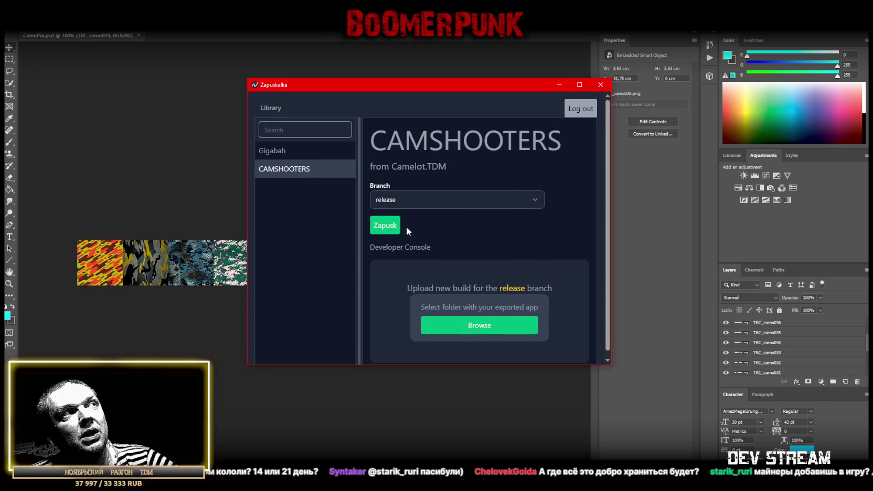
pyautogui.click(287, 152)
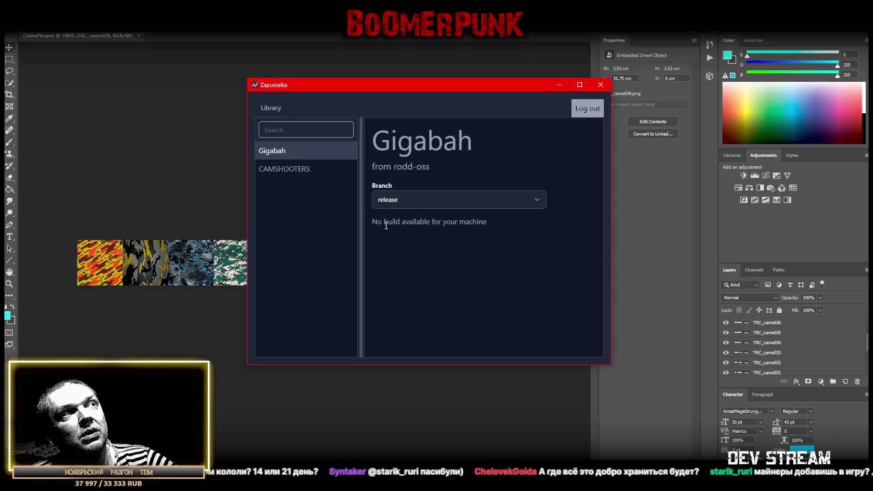
pyautogui.click(286, 169)
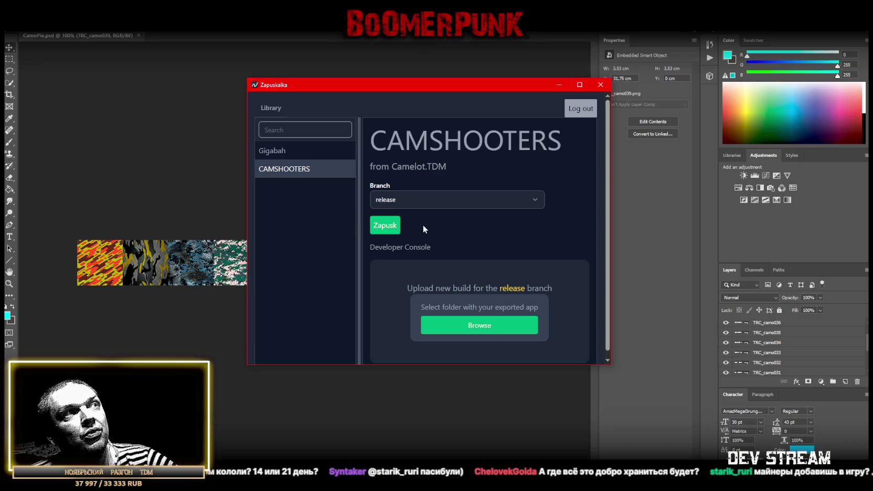
pyautogui.moveTo(431, 93)
pyautogui.mouseDown()
pyautogui.moveTo(242, 352)
pyautogui.moveTo(242, 490)
pyautogui.mouseUp()
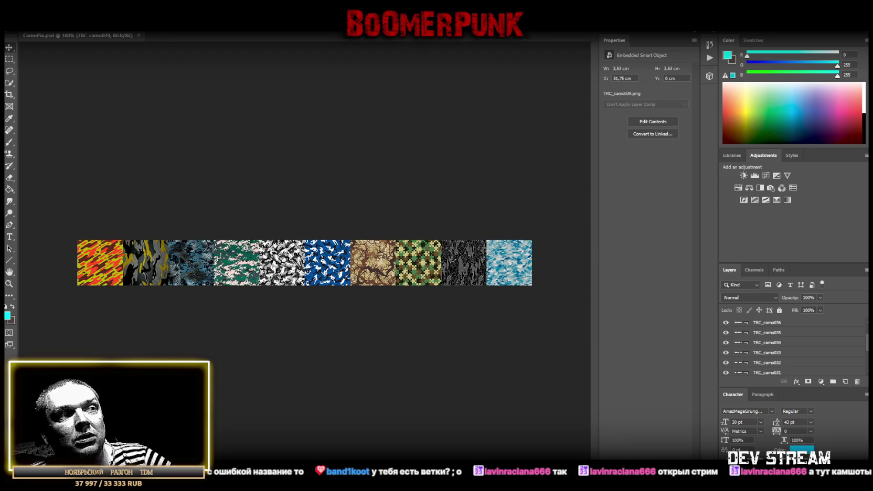
# Save the CamoPix document under a new name with Save As.
pyautogui.hotkey('alt', 'f')
pyautogui.press('Escape')
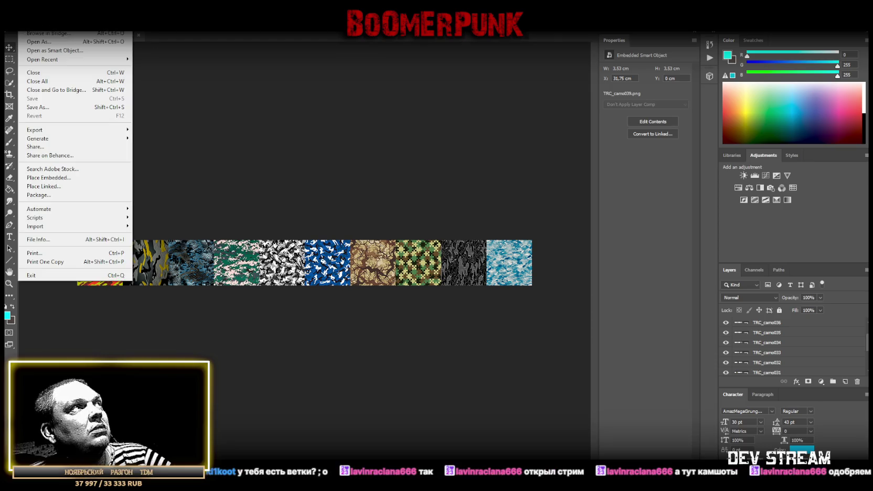
pyautogui.hotkey('alt', 'f')
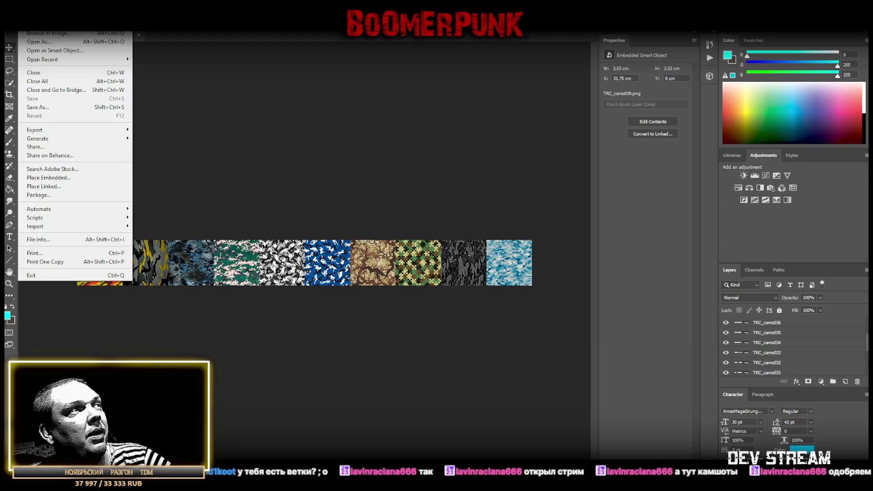
pyautogui.click(55, 107)
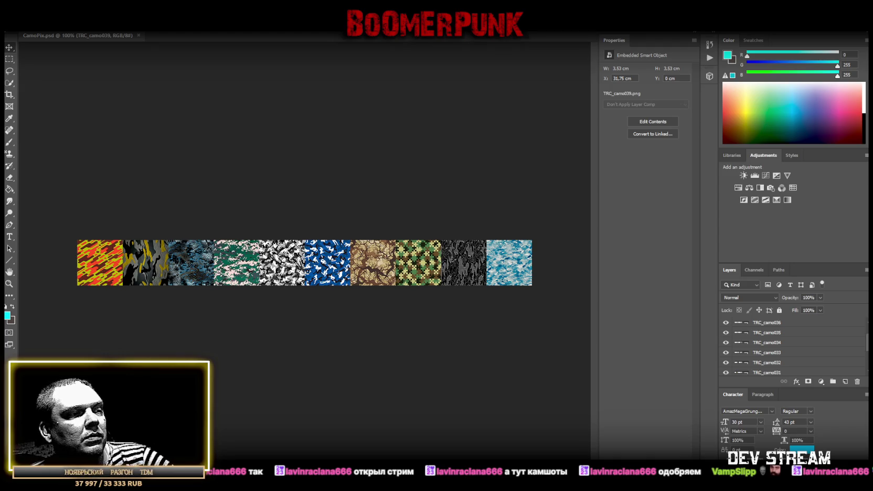
pyautogui.hotkey('ctrl', 's')
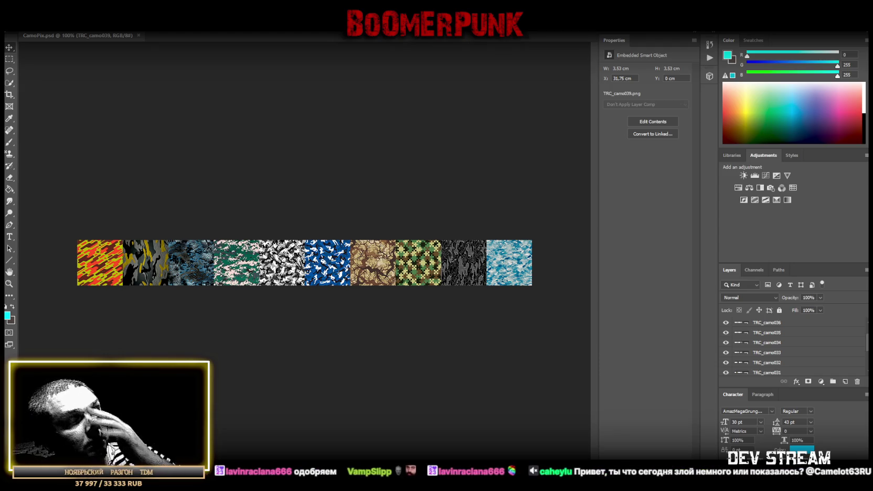
# Select the TRC_camo030 layer in the Layers panel.
pyautogui.scroll(-3, 790, 364)
pyautogui.scroll(3, 790, 364)
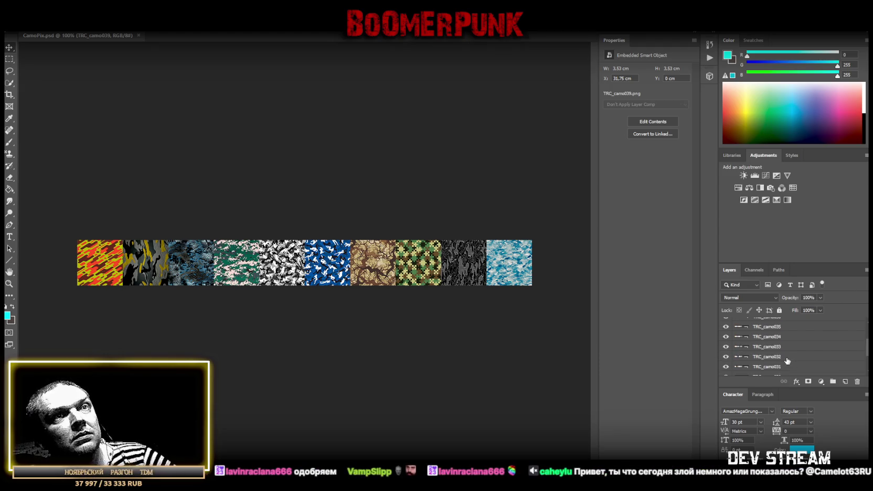
pyautogui.click(804, 357)
# Group layers TRC_camo030–039 as Group 4 and hide it.
pyautogui.scroll(2, 804, 360)
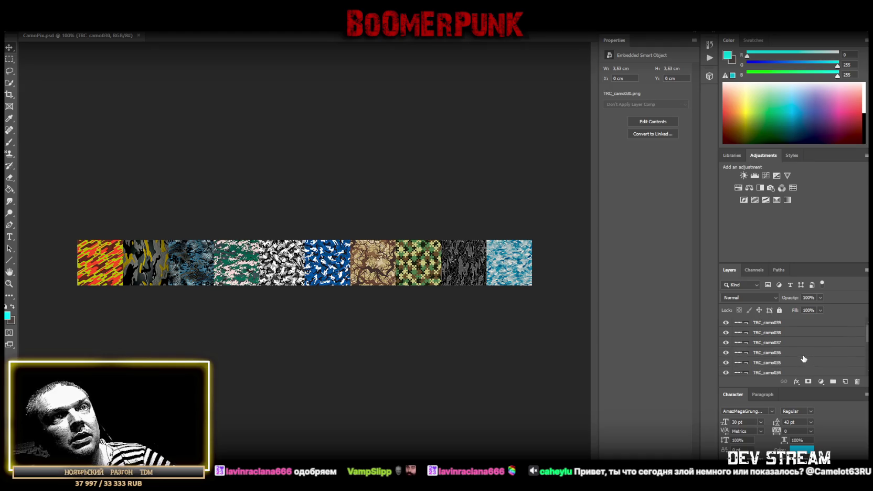
pyautogui.keyDown('shift'); pyautogui.click(783, 323); pyautogui.keyUp('shift')
pyautogui.click(833, 382)
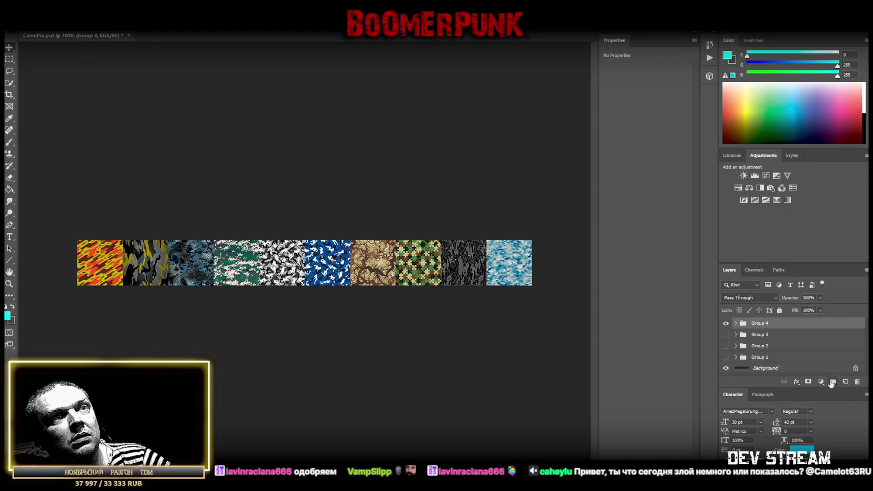
pyautogui.click(726, 323)
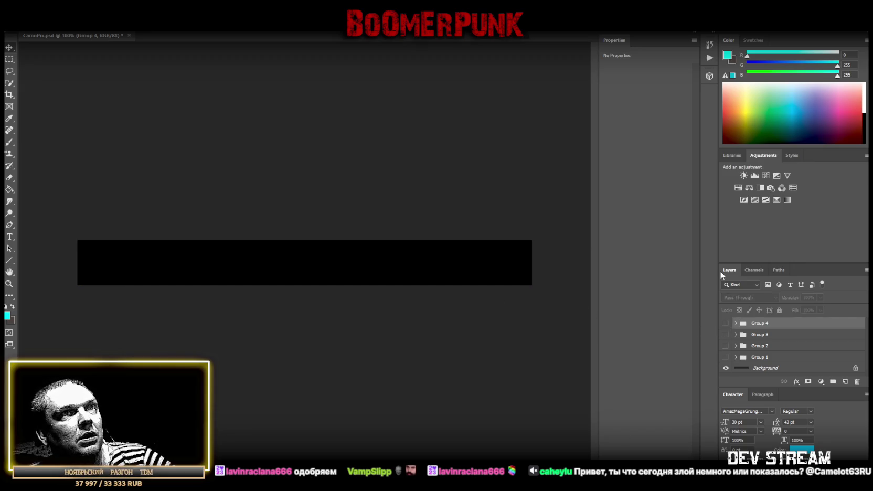
pyautogui.click(736, 323)
pyautogui.click(736, 323)
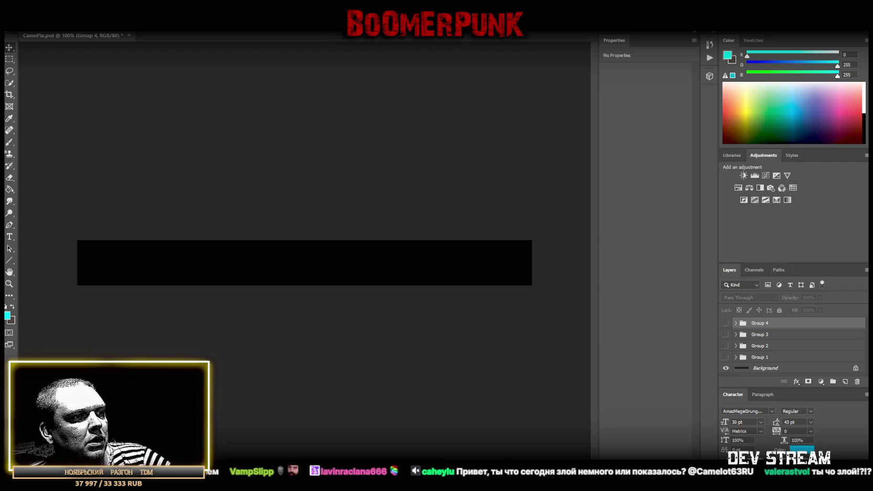
# Line up TRC_camo040 through TRC_camo044 edge to edge from the bar's left end.
pyautogui.moveTo(316, 409); pyautogui.dragTo(317, 278)
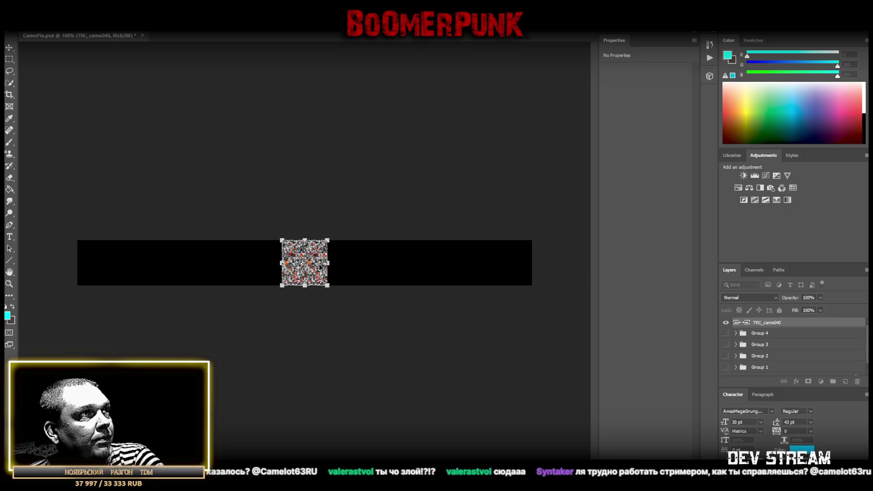
pyautogui.moveTo(320, 265); pyautogui.dragTo(115, 266)
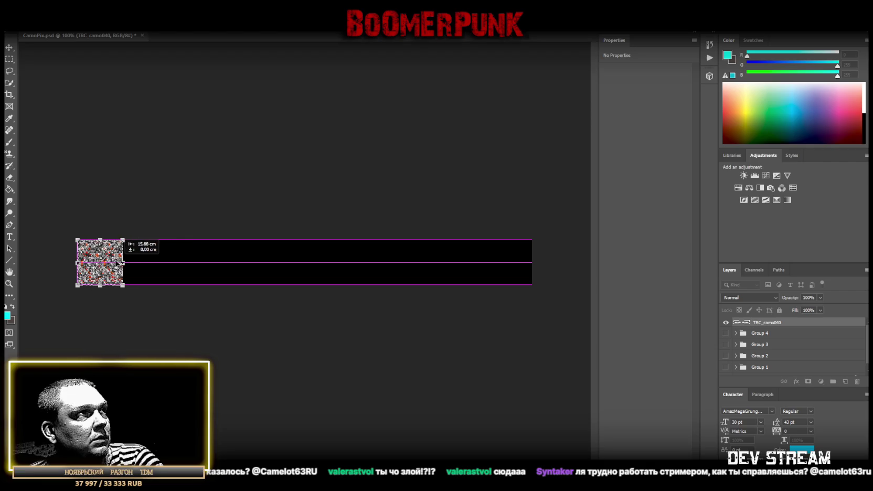
pyautogui.press('Return')
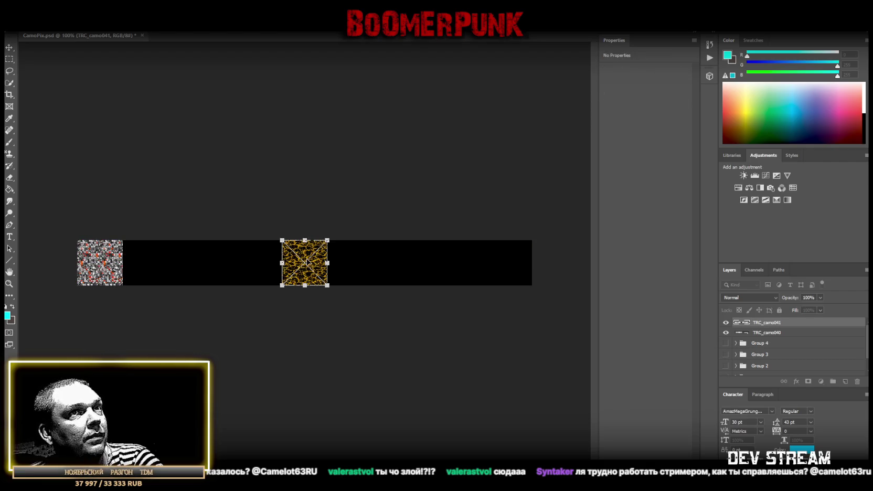
pyautogui.moveTo(316, 264); pyautogui.dragTo(157, 264)
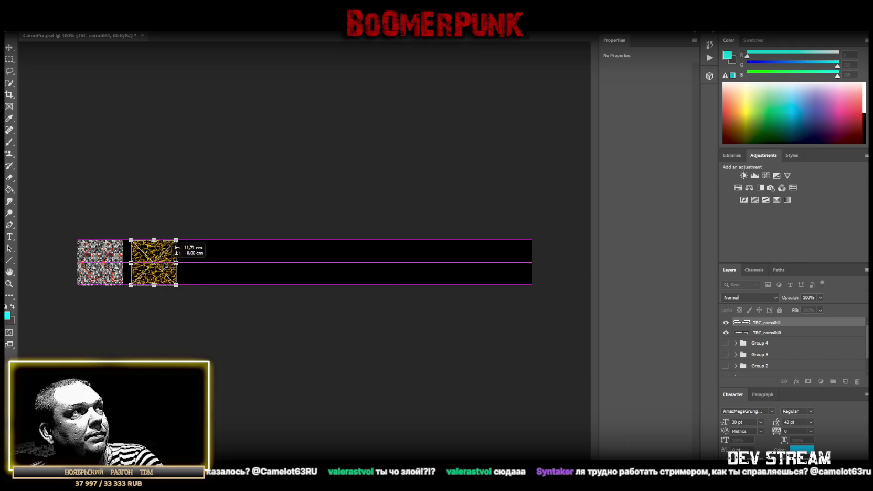
pyautogui.press('Return')
pyautogui.moveTo(319, 264); pyautogui.dragTo(202, 264)
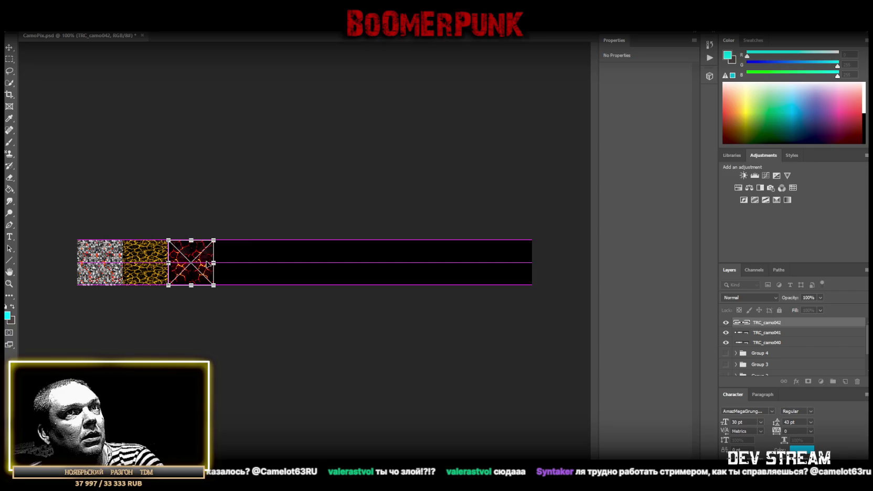
pyautogui.press('Return')
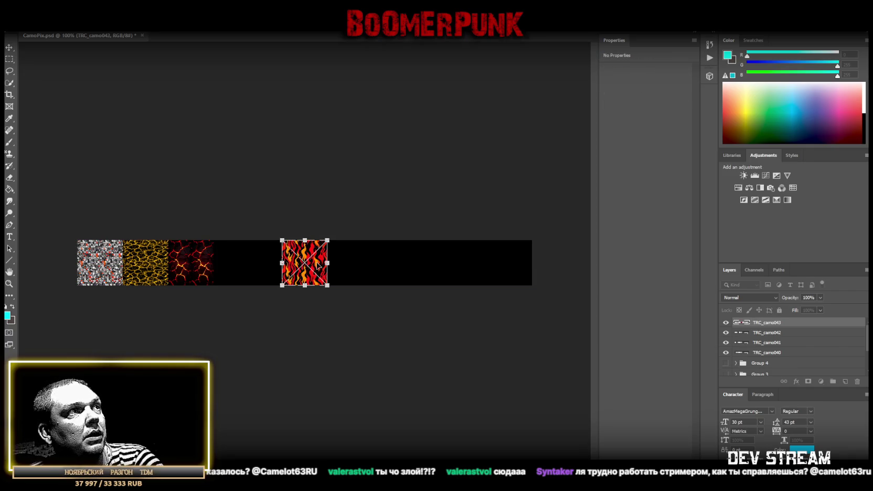
pyautogui.moveTo(320, 265); pyautogui.dragTo(255, 265)
pyautogui.press('Return')
pyautogui.moveTo(301, 265); pyautogui.dragTo(279, 265)
pyautogui.press('Return')
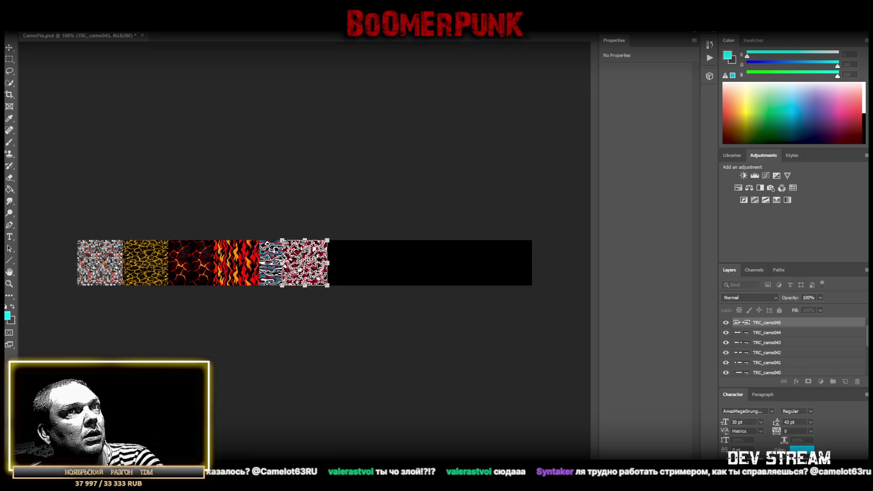
# Line up TRC_camo045 through TRC_camo049 flush, ending at the bar's right end.
pyautogui.moveTo(329, 267); pyautogui.dragTo(352, 267)
pyautogui.press('Return')
pyautogui.moveTo(314, 266); pyautogui.dragTo(373, 263)
pyautogui.press('Return')
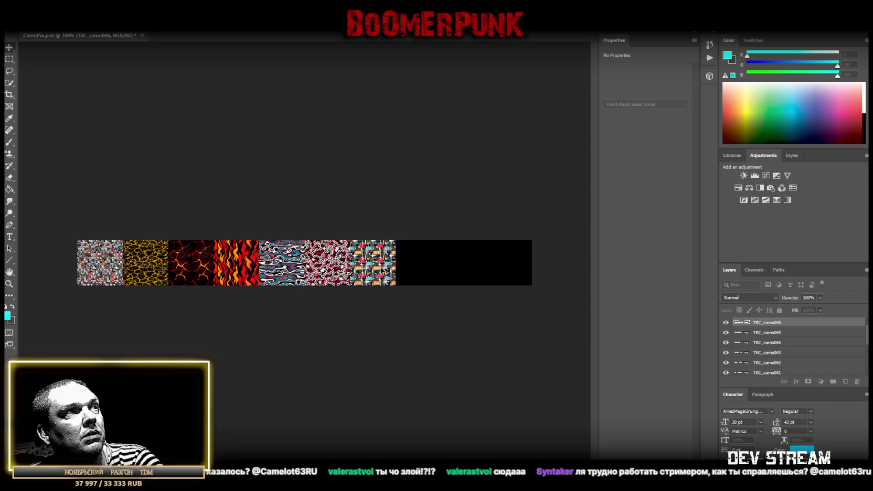
pyautogui.moveTo(305, 262); pyautogui.dragTo(419, 263)
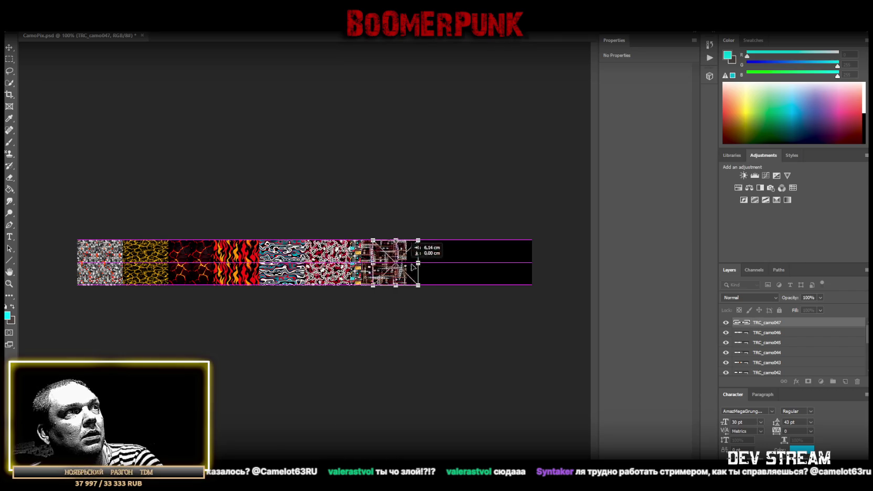
pyautogui.press('Return')
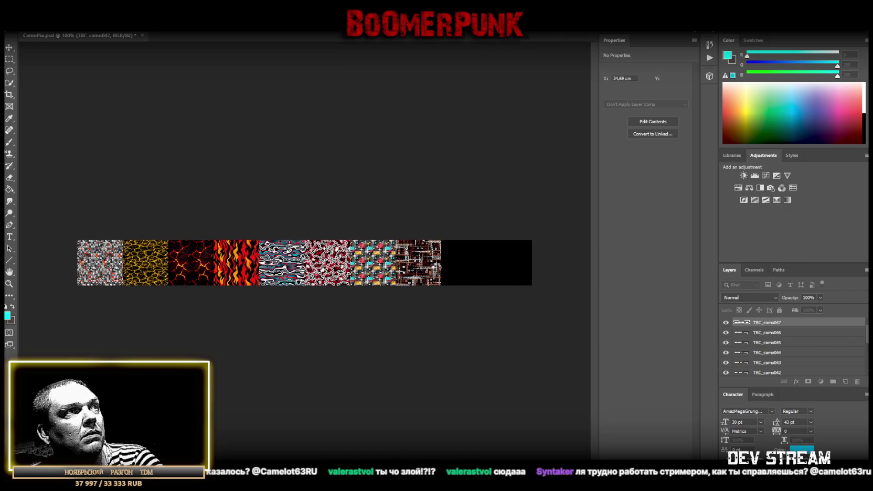
pyautogui.moveTo(320, 268); pyautogui.dragTo(445, 268)
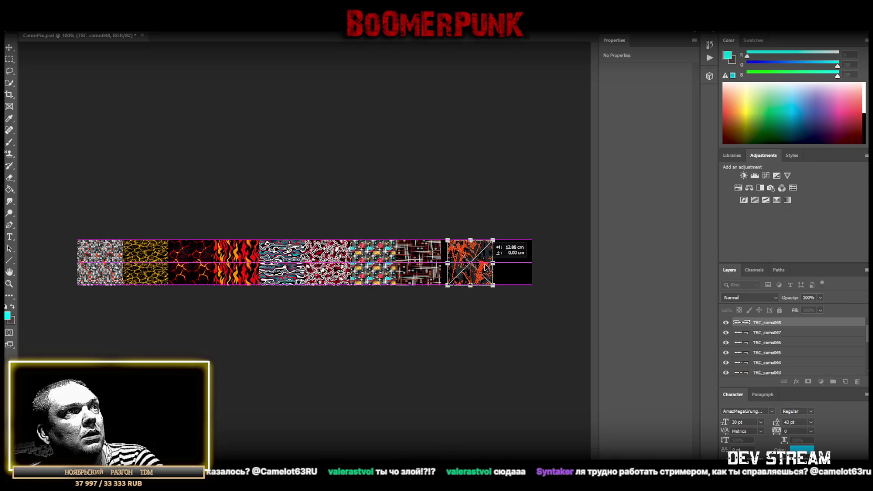
pyautogui.press('Return')
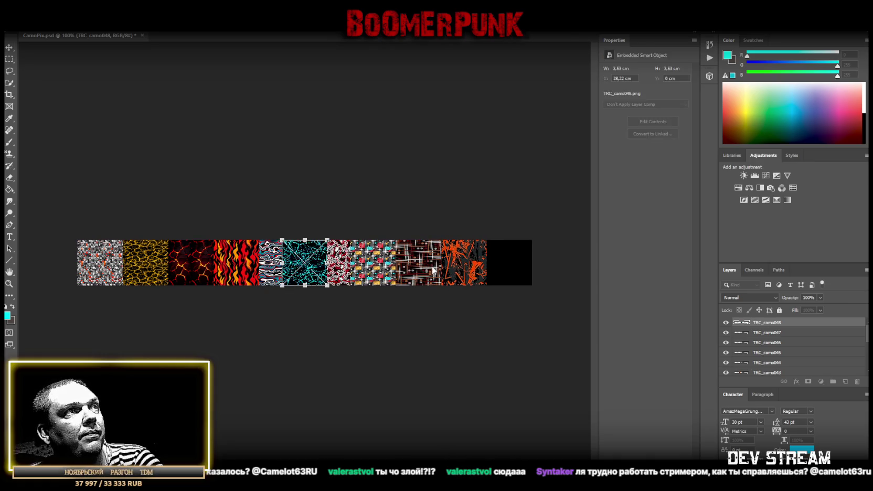
pyautogui.moveTo(318, 269); pyautogui.dragTo(523, 269)
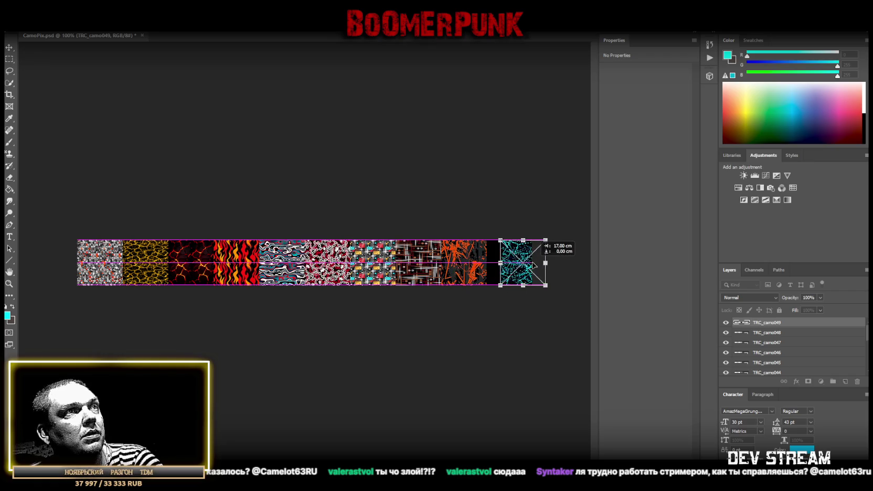
pyautogui.press('Return')
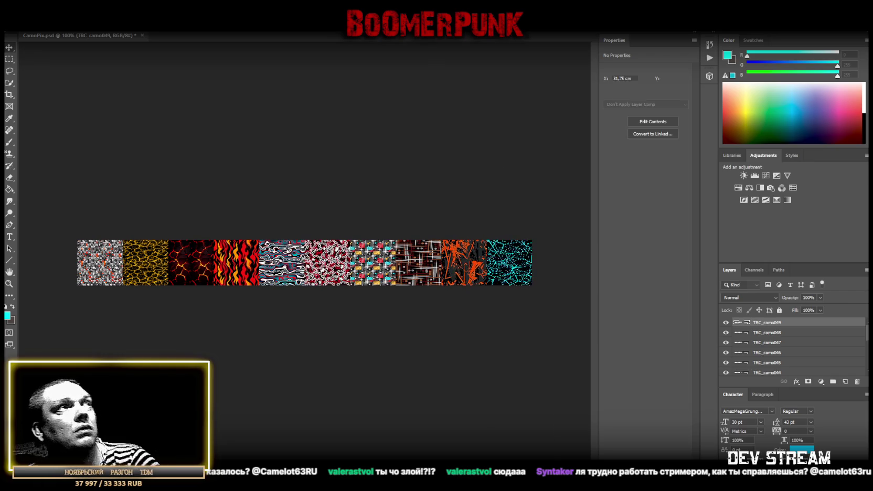
pyautogui.hotkey('alt', 'f')
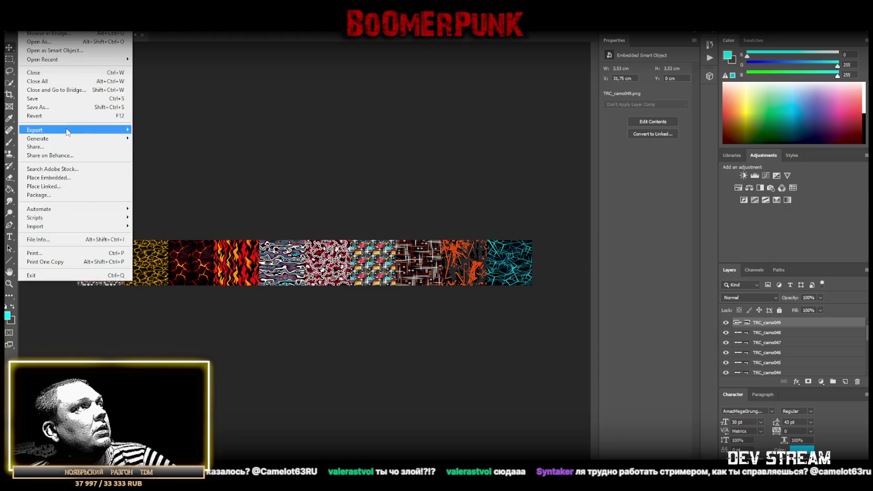
# Save the document under a new name.
pyautogui.click(38, 107)
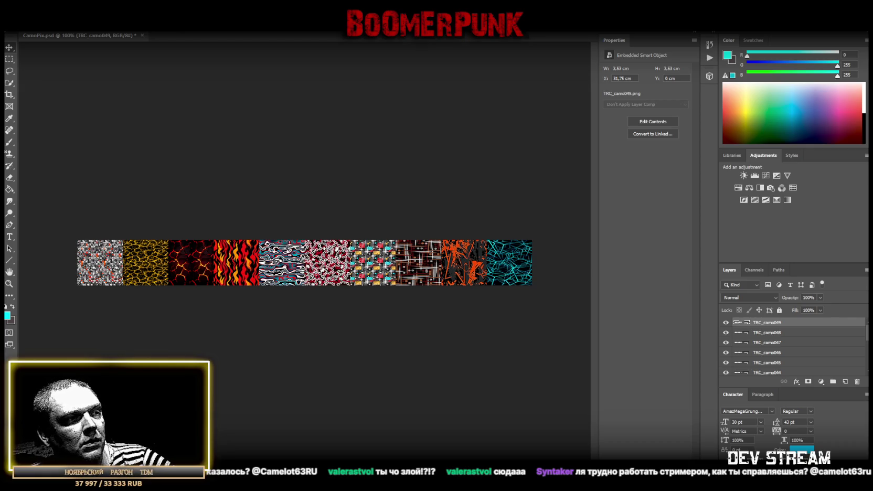
pyautogui.hotkey('ctrl', 's')
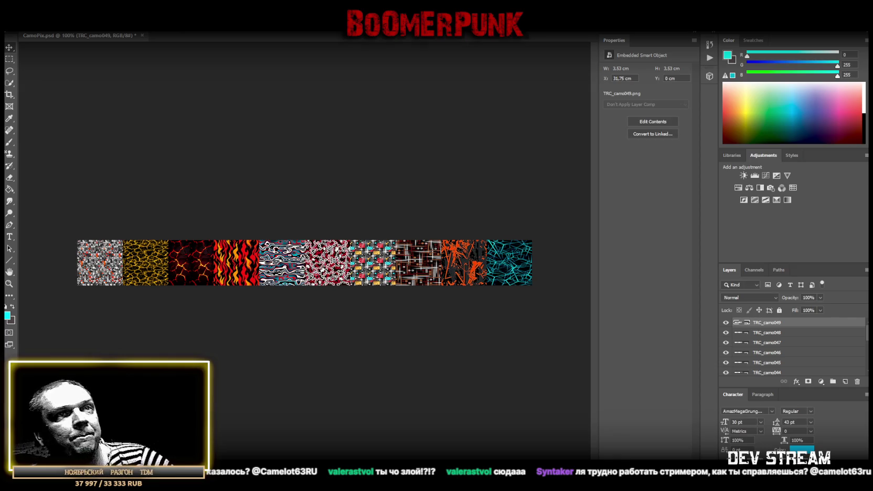
pyautogui.scroll(-2, 791, 349)
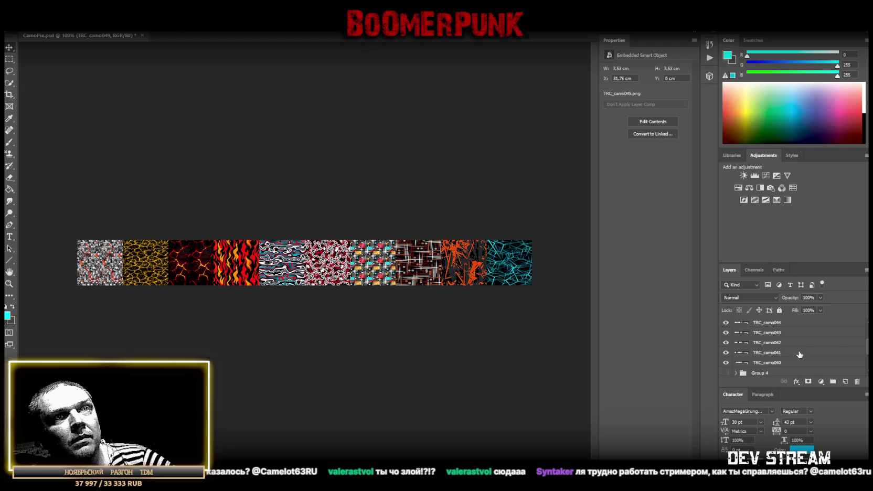
# Group TRC_camo040–049 as Group 5, hide it, and expand it to show its layers.
pyautogui.keyDown('shift'); pyautogui.click(788, 362); pyautogui.keyUp('shift')
pyautogui.click(833, 382)
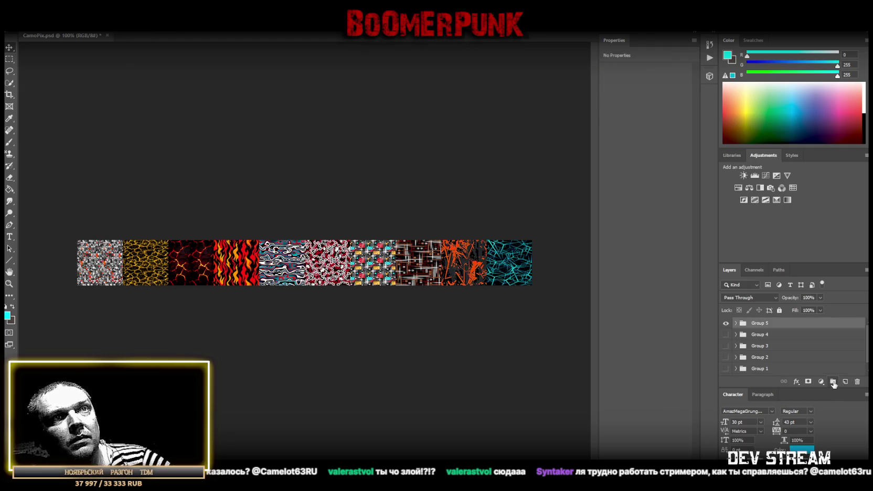
pyautogui.click(724, 323)
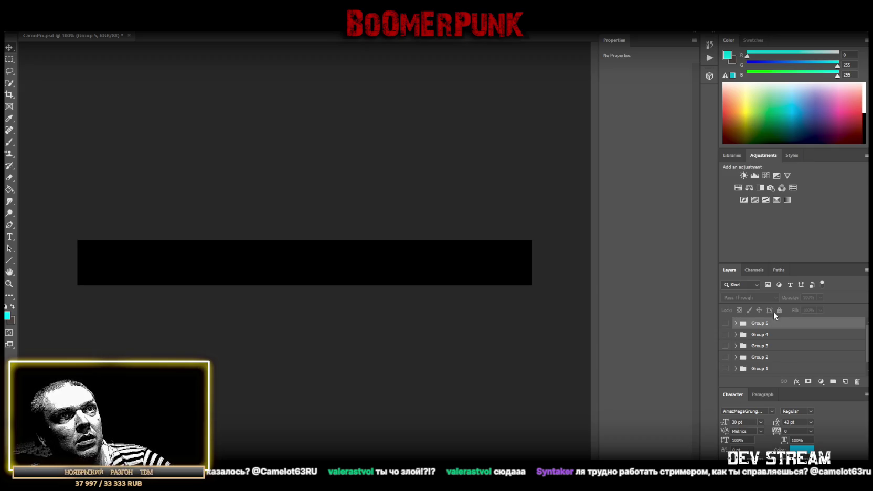
pyautogui.click(736, 323)
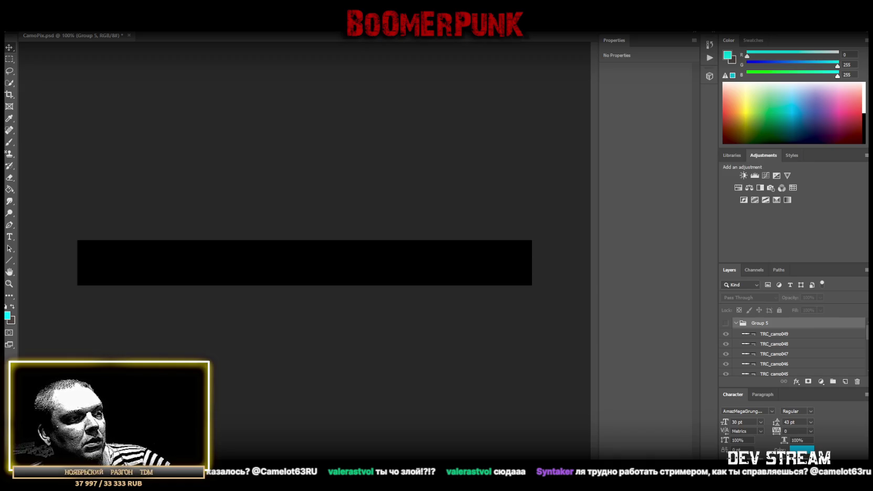
# Line up TRC_camo050 through TRC_camo053 from the bar's left end, undoing an accidental resize.
pyautogui.moveTo(279, 278)
pyautogui.mouseDown()
pyautogui.moveTo(289, 286)
pyautogui.moveTo(193, 268)
pyautogui.mouseUp()
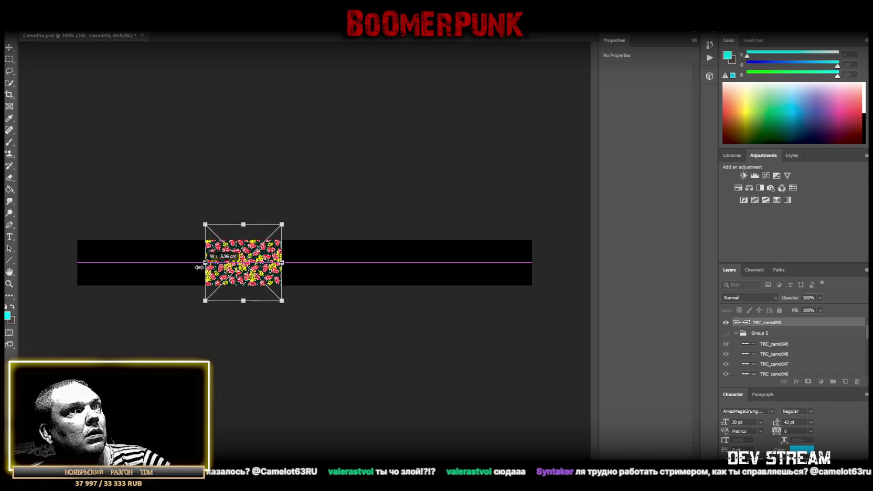
pyautogui.hotkey('ctrl', 'z')
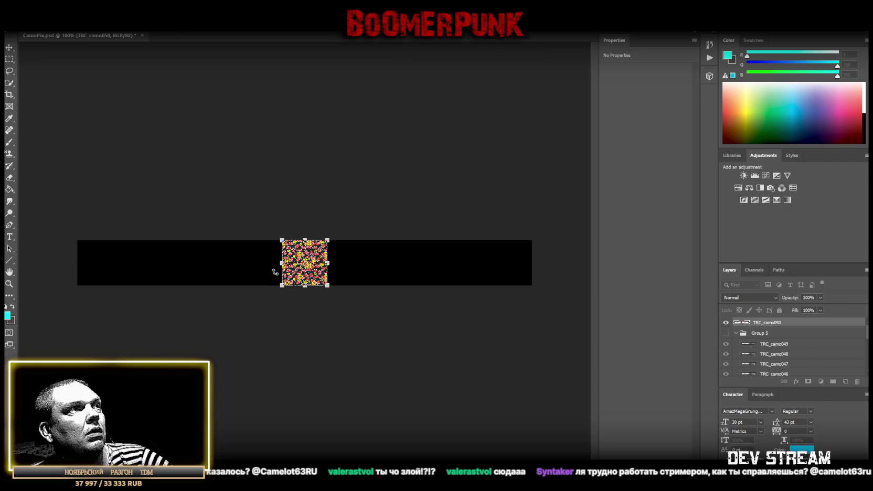
pyautogui.moveTo(320, 265); pyautogui.dragTo(118, 266)
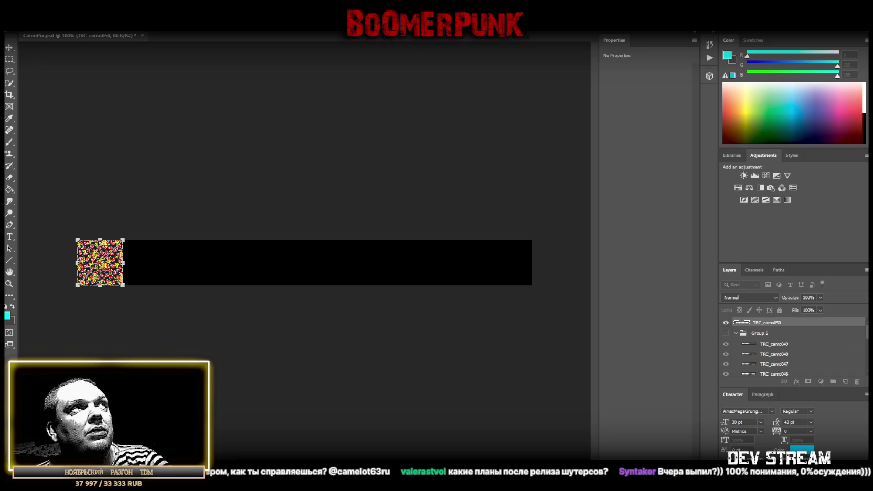
pyautogui.press('Return')
pyautogui.moveTo(318, 262); pyautogui.dragTo(159, 263)
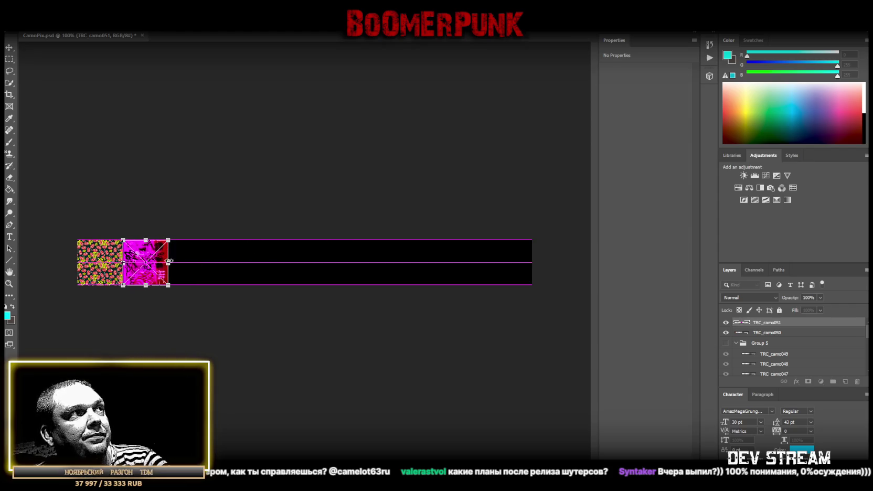
pyautogui.press('Return')
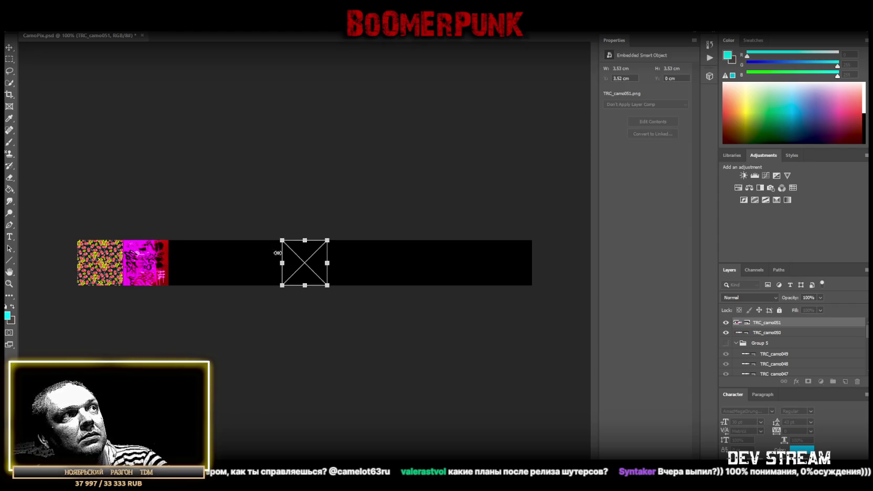
pyautogui.moveTo(303, 258); pyautogui.dragTo(192, 257)
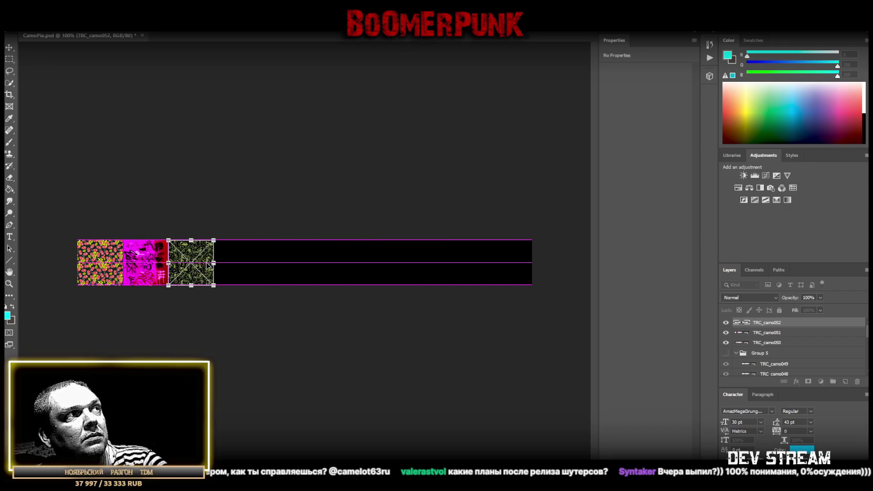
pyautogui.press('Return')
pyautogui.moveTo(304, 265); pyautogui.dragTo(243, 267)
pyautogui.press('Return')
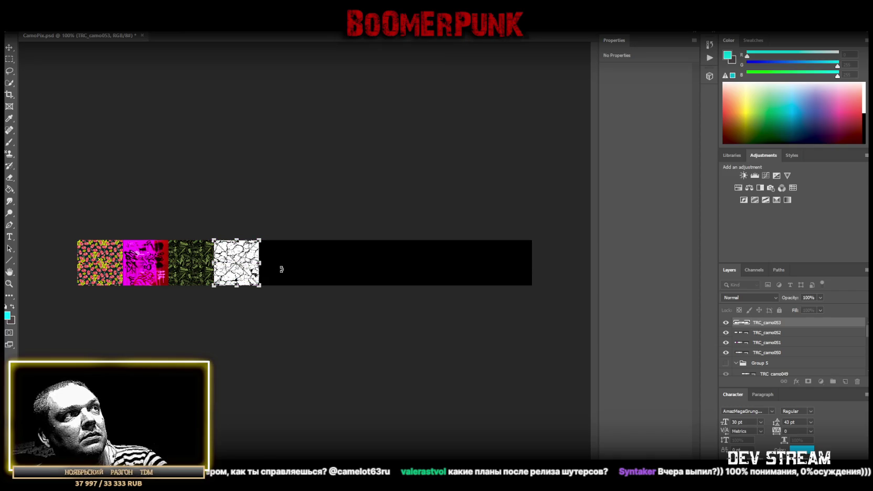
# Add the fire, red crack, green, magenta checker and blue cell tiles in order, then save.
pyautogui.moveTo(310, 266); pyautogui.dragTo(286, 266)
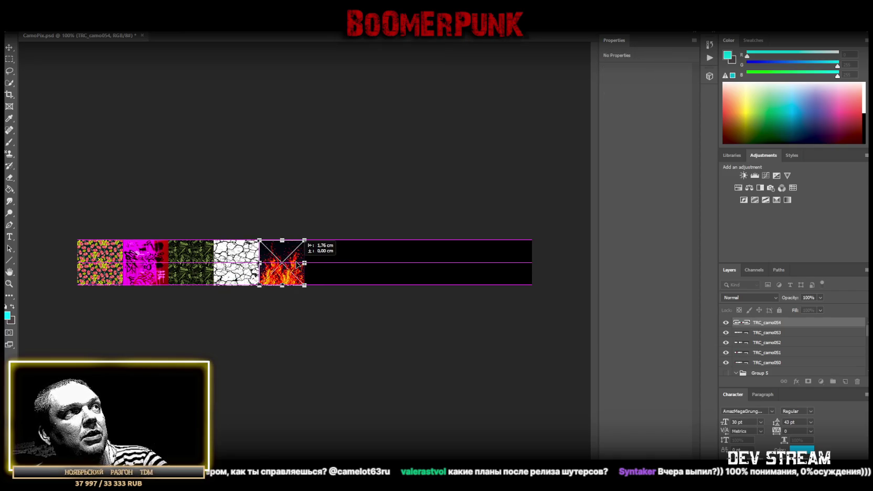
pyautogui.press('Return')
pyautogui.moveTo(317, 263); pyautogui.dragTo(382, 265)
pyautogui.press('Return')
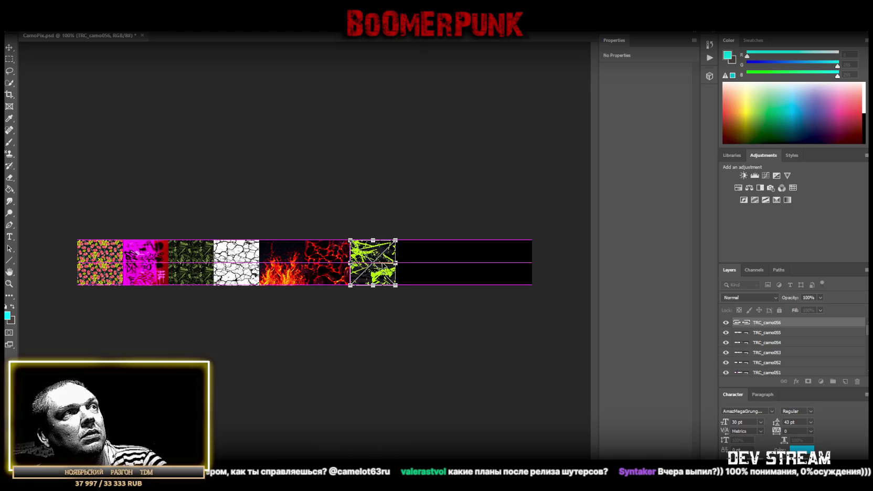
pyautogui.press('Return')
pyautogui.moveTo(313, 265); pyautogui.dragTo(427, 267)
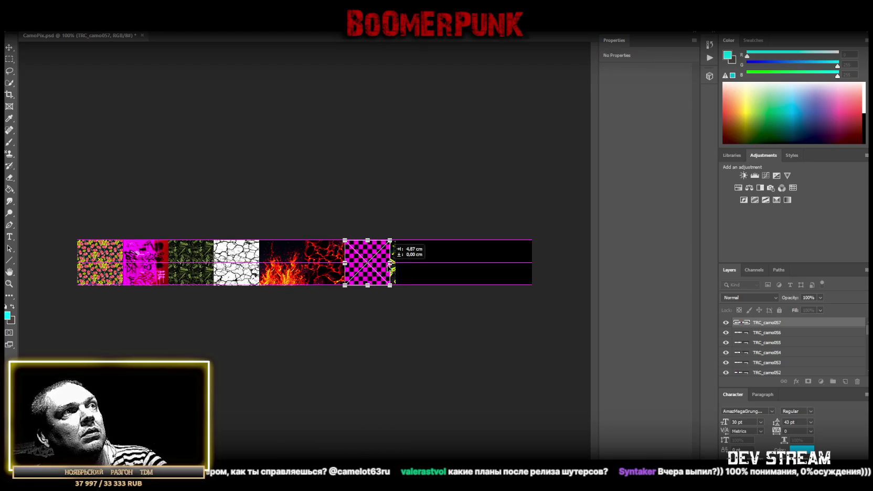
pyautogui.press('Return')
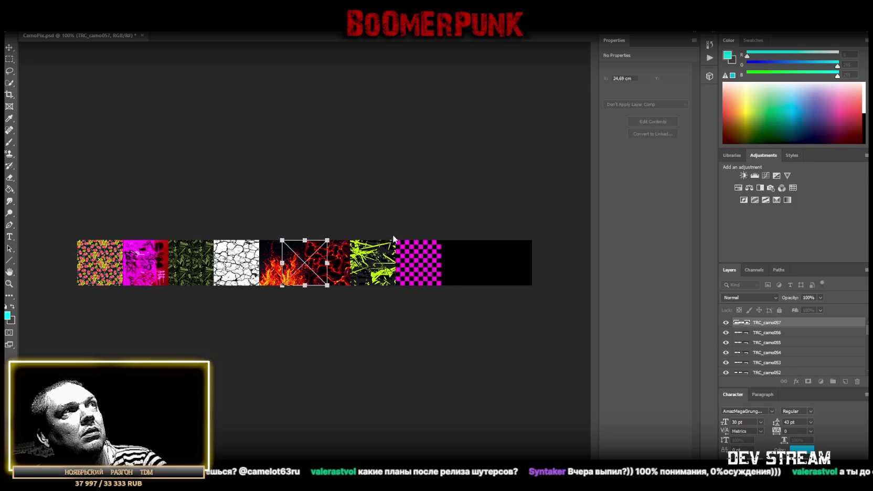
pyautogui.moveTo(317, 268); pyautogui.dragTo(476, 269)
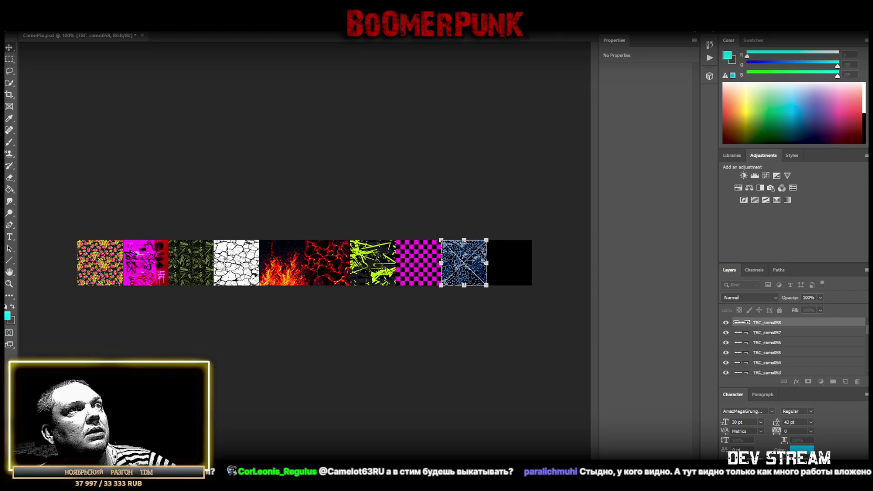
pyautogui.press('Return')
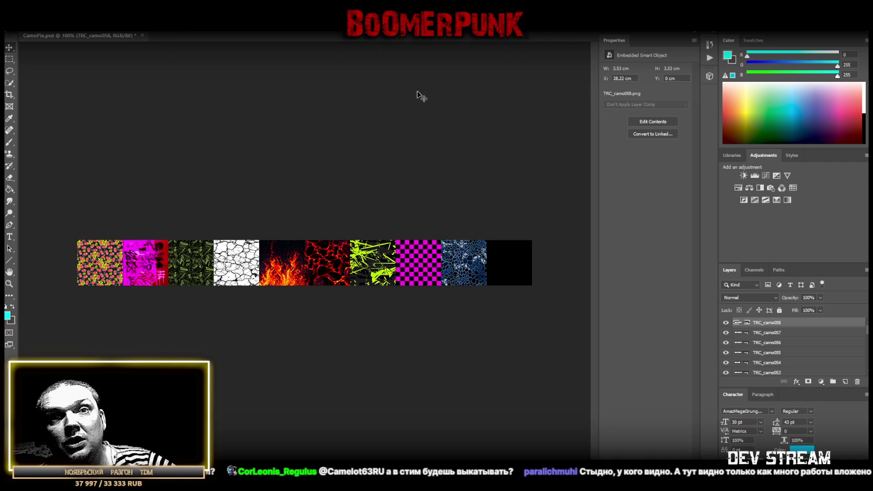
pyautogui.hotkey('ctrl', 's')
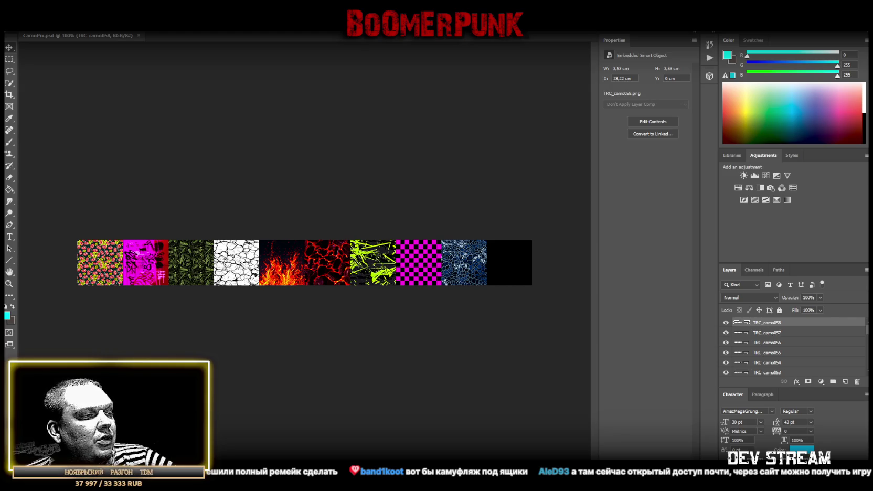
pyautogui.hotkey('alt', 'Tab')
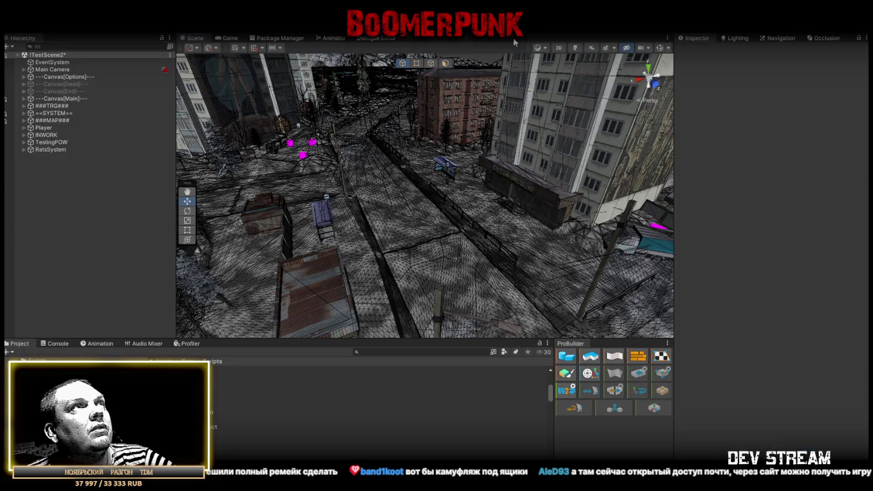
pyautogui.scroll(3, 474, 122)
pyautogui.moveTo(474, 121); pyautogui.dragTo(653, 54)
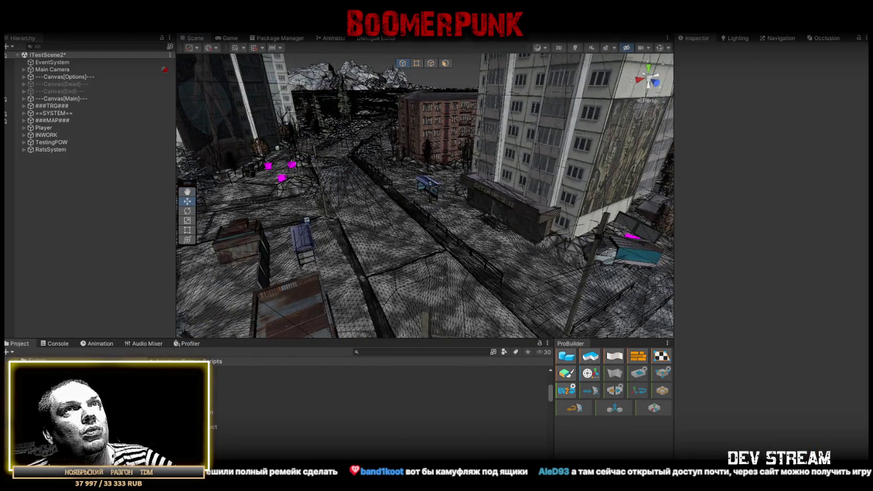
pyautogui.click(427, 269)
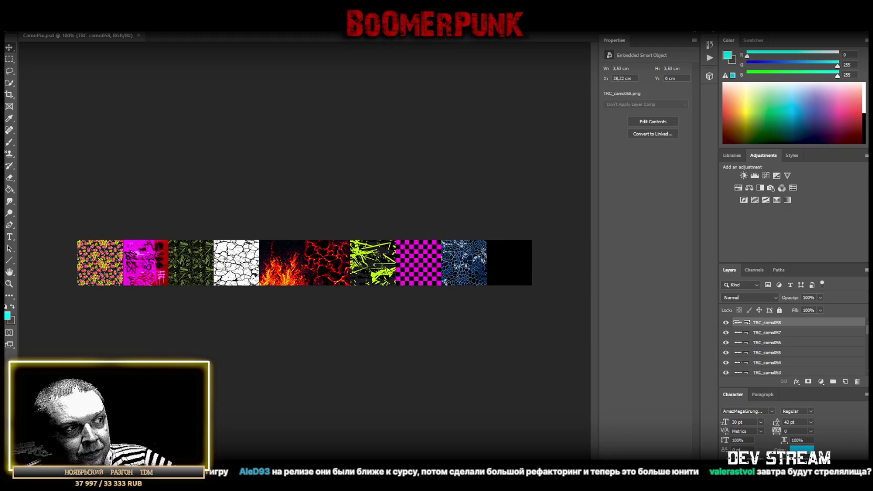
pyautogui.hotkey('alt', 'Tab')
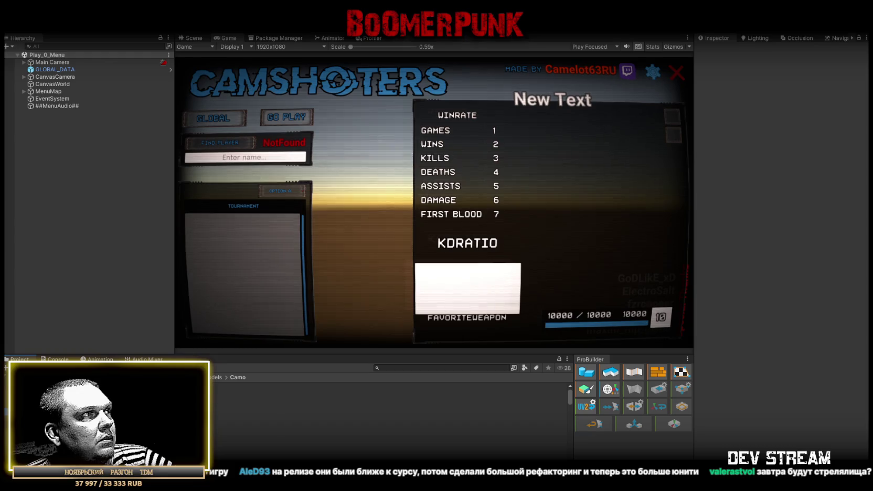
pyautogui.scroll(-5, 212, 432)
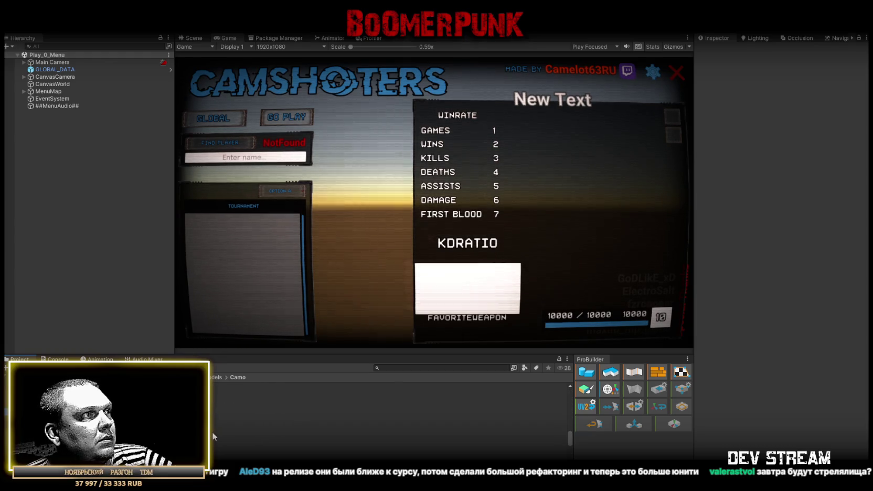
pyautogui.click(226, 443)
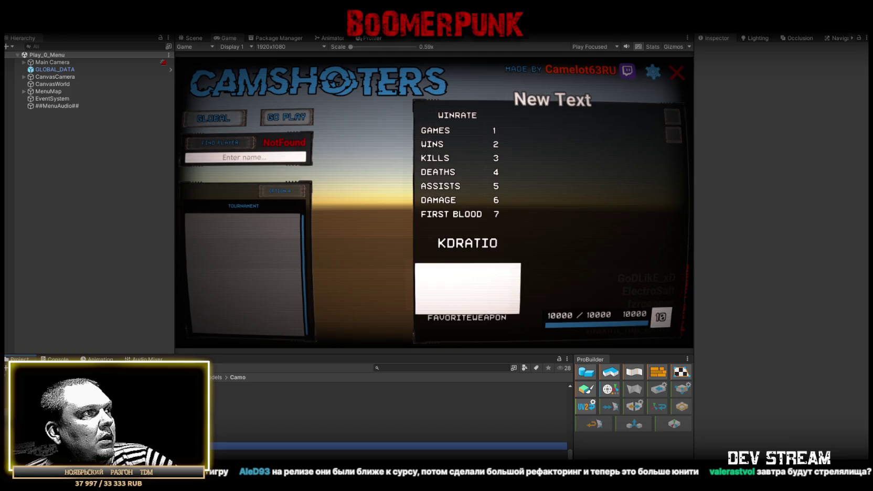
pyautogui.scroll(-1, 388, 443)
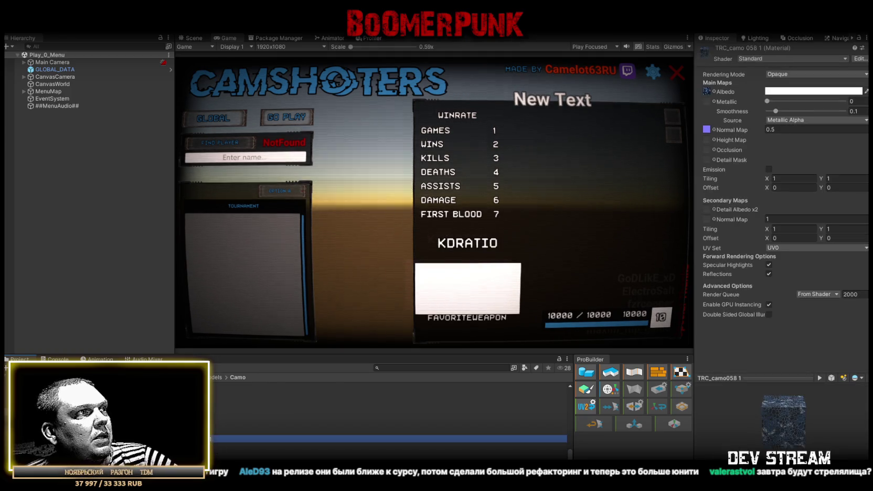
pyautogui.click(236, 453)
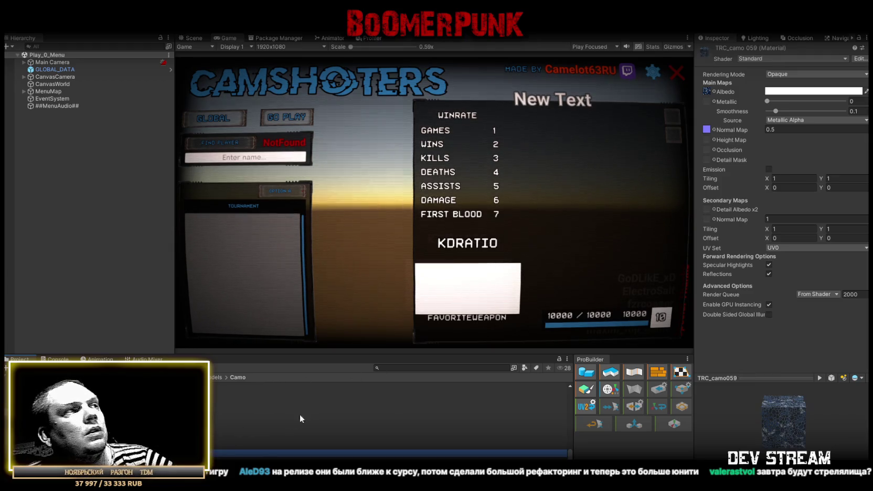
pyautogui.scroll(2, 277, 422)
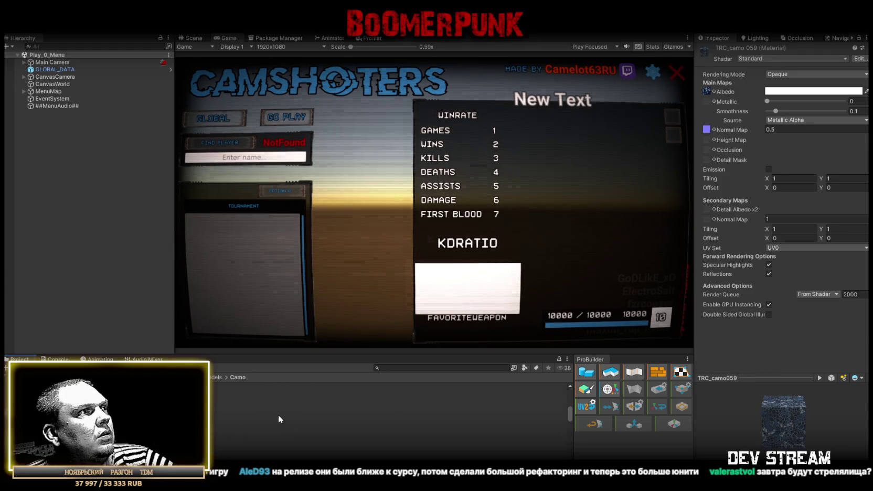
pyautogui.click(231, 386)
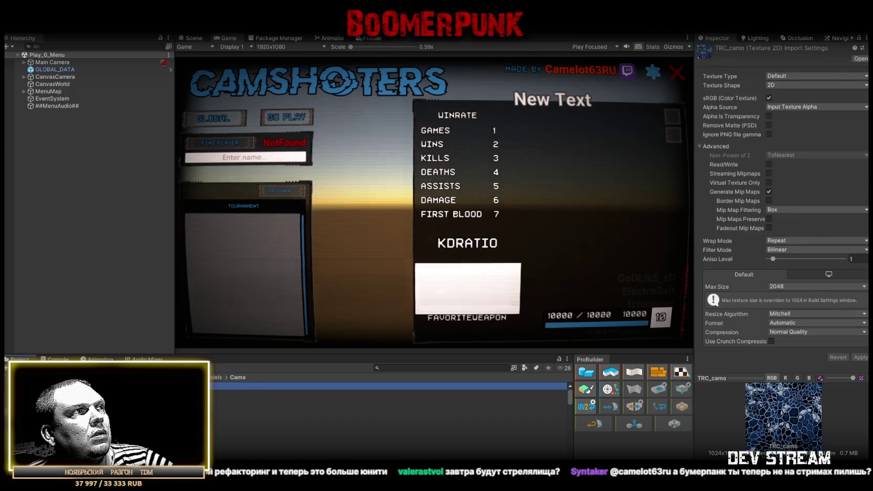
pyautogui.hotkey('alt', 'Tab')
pyautogui.press('i')
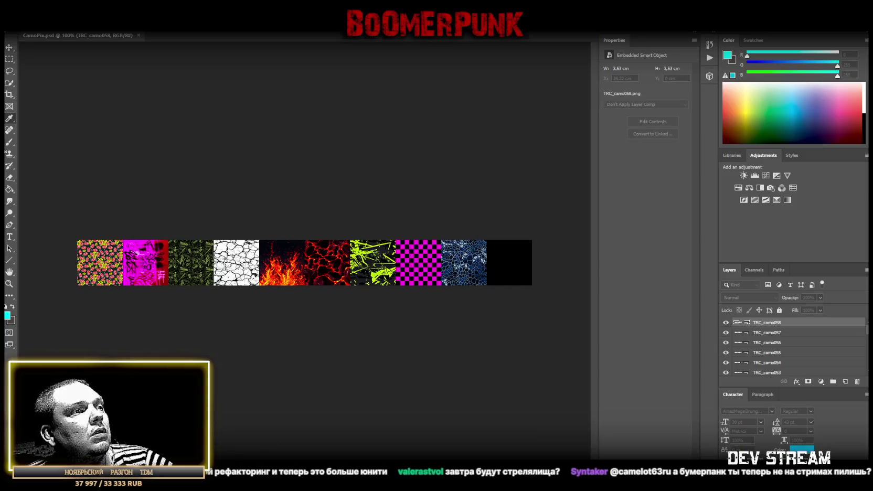
# Paste the red-green camo into TRC_camo as a smart object and stretch it across the canvas.
pyautogui.doubleClick(738, 322)
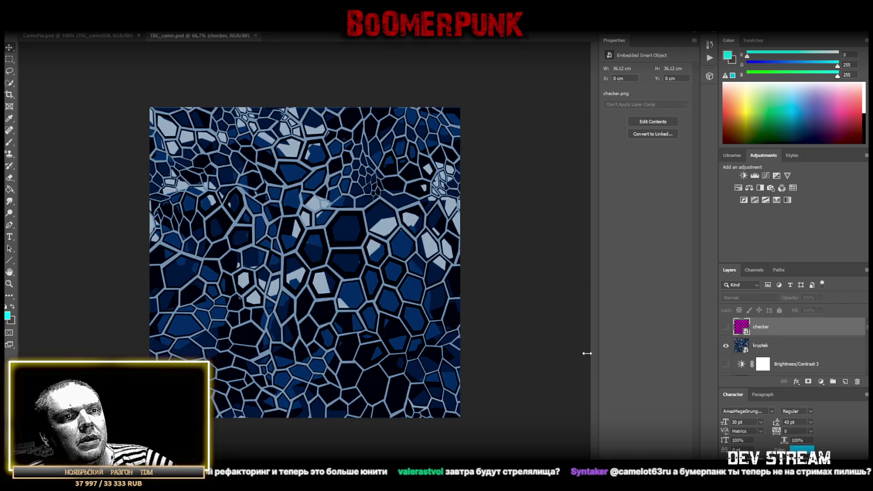
pyautogui.hotkey('ctrl', 'v')
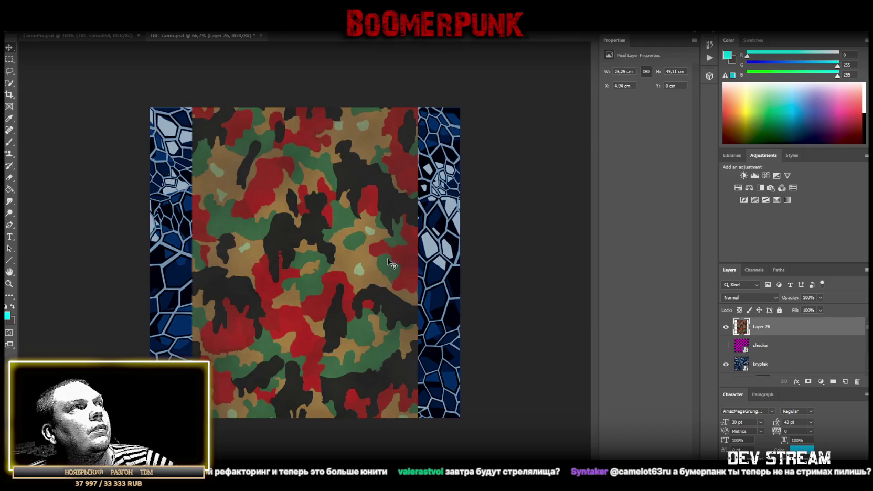
pyautogui.rightClick(764, 334)
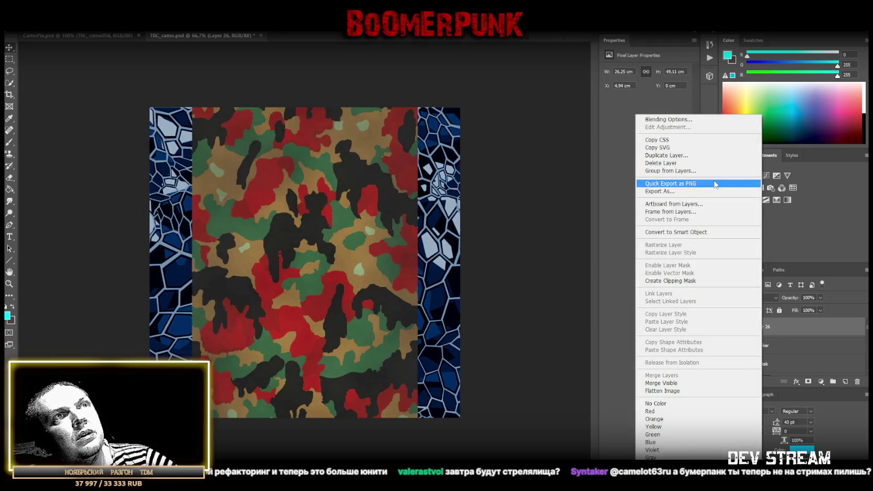
pyautogui.click(676, 231)
pyautogui.hotkey('ctrl', 't')
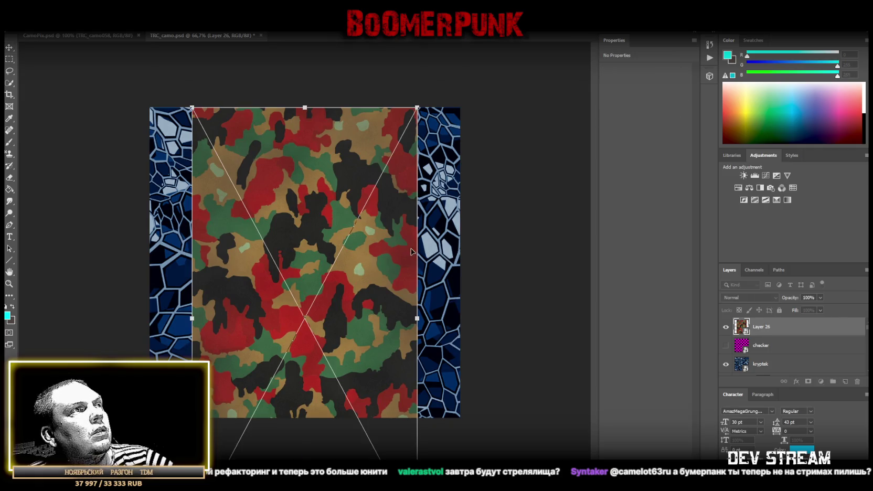
pyautogui.moveTo(417, 318)
pyautogui.mouseDown()
pyautogui.moveTo(317, 317)
pyautogui.moveTo(254, 221)
pyautogui.mouseUp()
pyautogui.moveTo(277, 343); pyautogui.dragTo(460, 418)
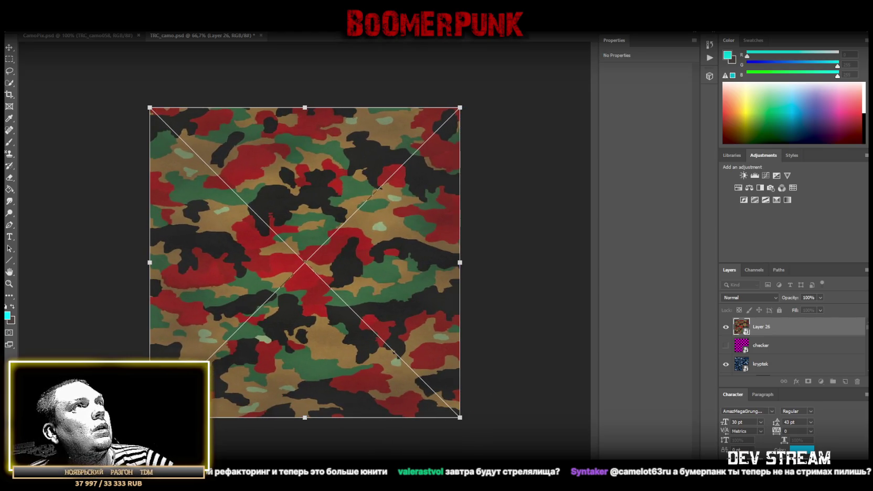
pyautogui.press('Return')
# Save TRC_camo.psd and save a copy of it under a new name.
pyautogui.hotkey('ctrl', 's')
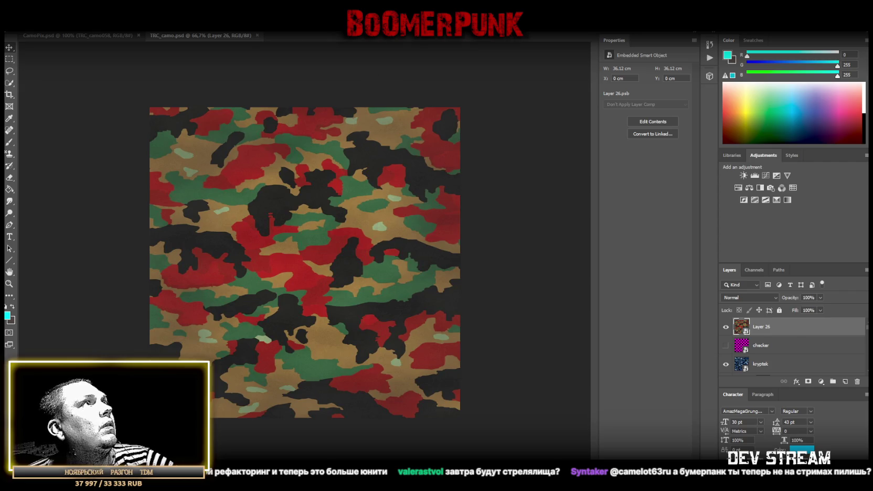
pyautogui.click(23, 26)
pyautogui.click(44, 106)
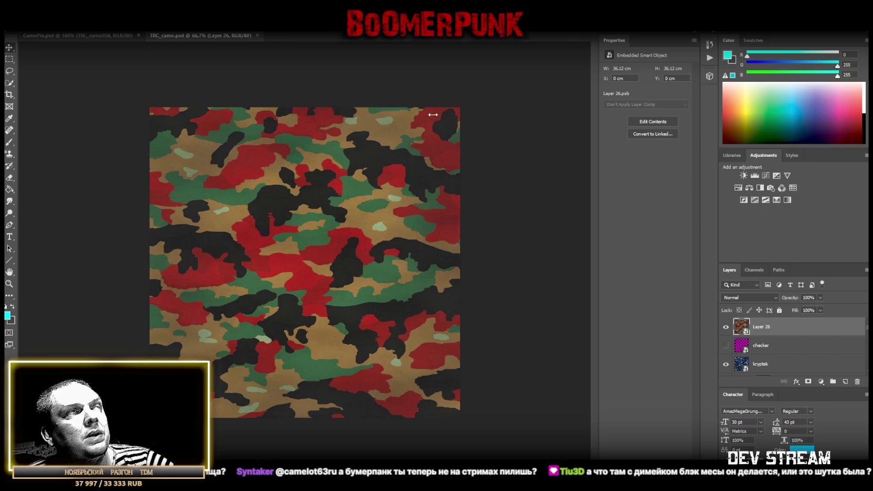
pyautogui.click(89, 35)
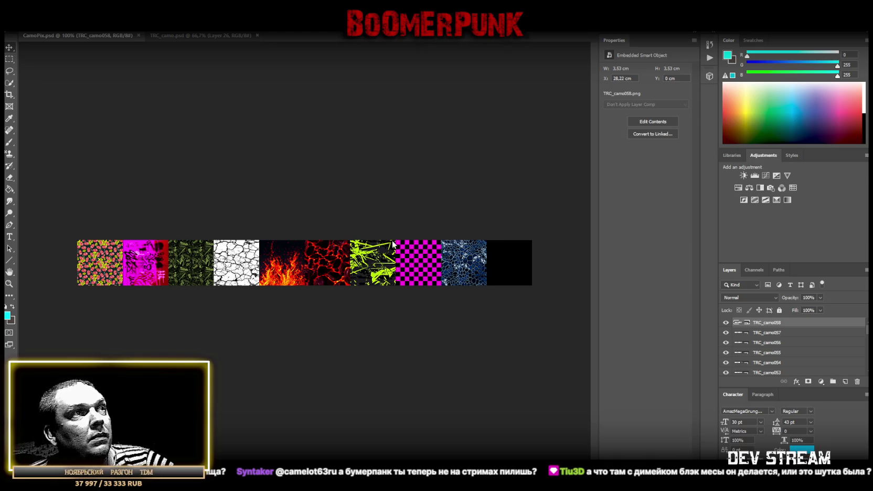
# Place the new camo image as a tile in the empty last slot of the CamoPix row.
pyautogui.moveTo(398, 247); pyautogui.dragTo(447, 265)
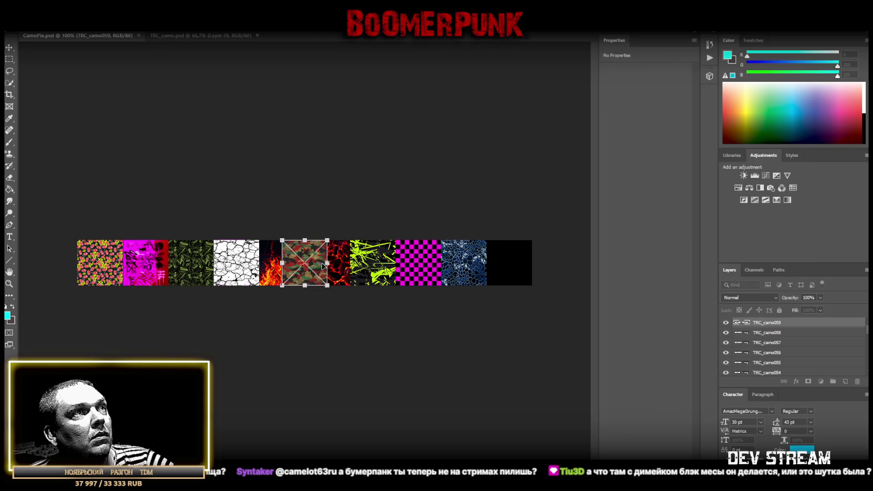
pyautogui.moveTo(321, 266); pyautogui.dragTo(524, 266)
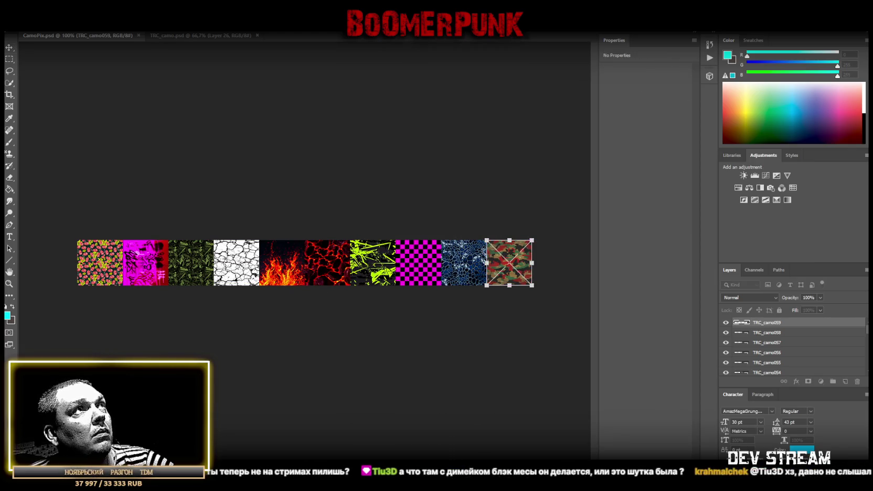
pyautogui.press('Return')
# Group the recent camo tile layers into Group 6 and collapse Group 5.
pyautogui.scroll(-3, 782, 336)
pyautogui.scroll(-2, 779, 350)
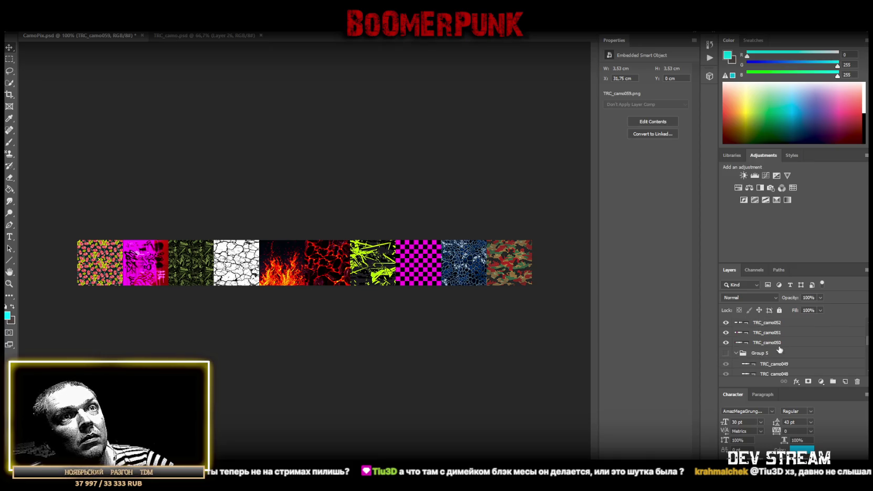
pyautogui.keyDown('shift'); pyautogui.click(768, 343); pyautogui.keyUp('shift')
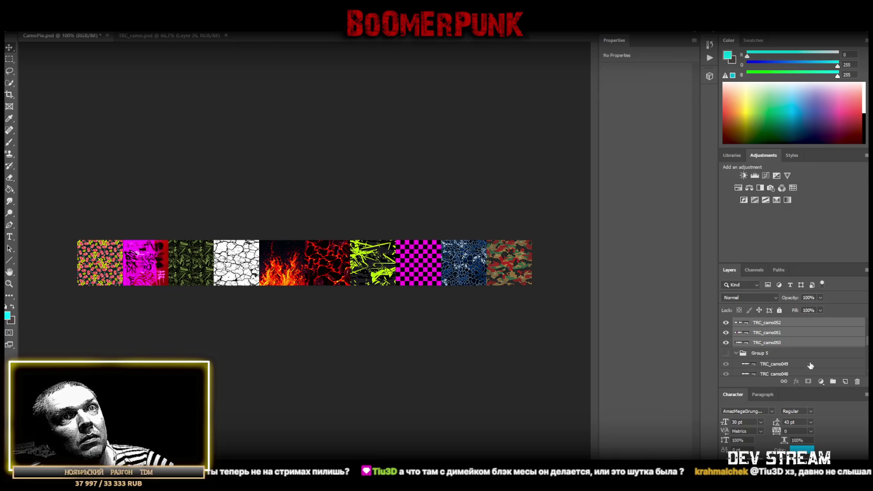
pyautogui.click(833, 382)
pyautogui.click(735, 334)
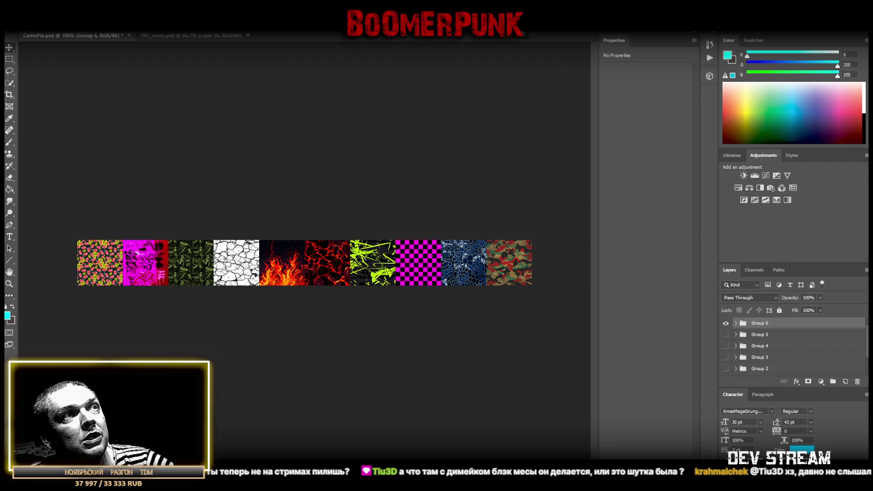
pyautogui.click(12, 25)
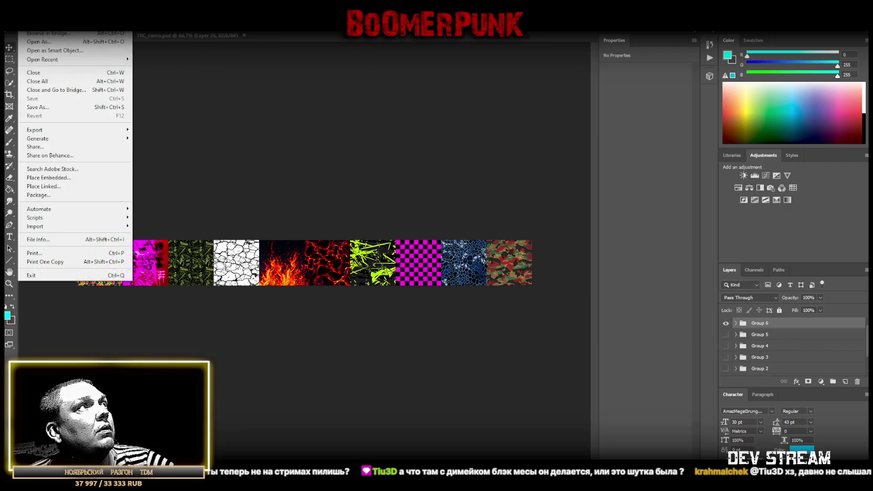
# Save the ten-tile camo strip under a new name and return to Unity.
pyautogui.click(46, 107)
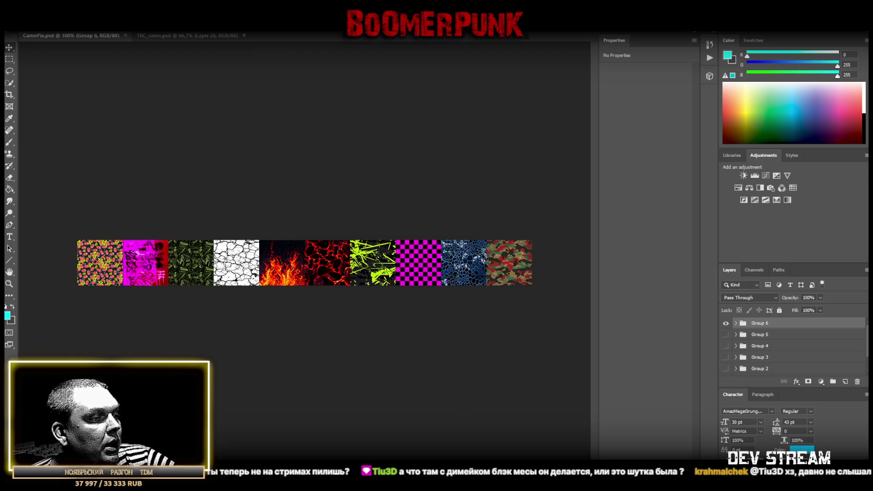
pyautogui.hotkey('alt', 'Tab')
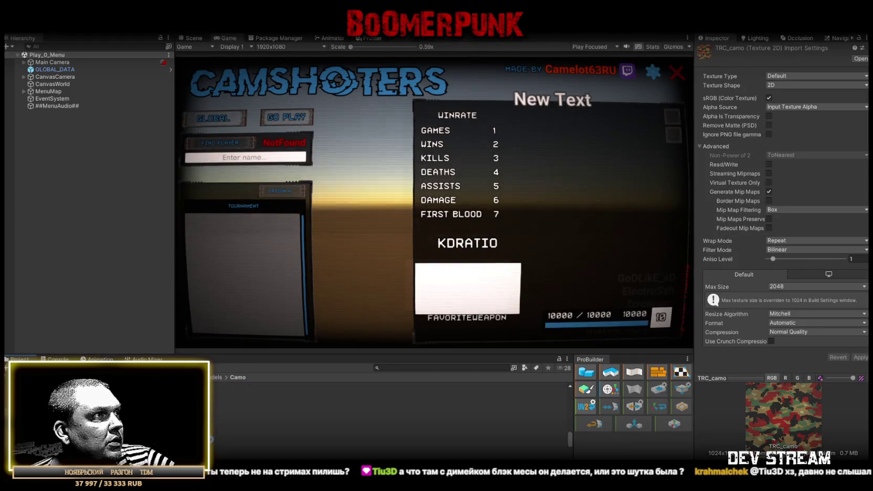
# Select the TRC_camo059 texture and set Max Size 256 with Point (no filter) filtering.
pyautogui.click(388, 446)
pyautogui.click(388, 452)
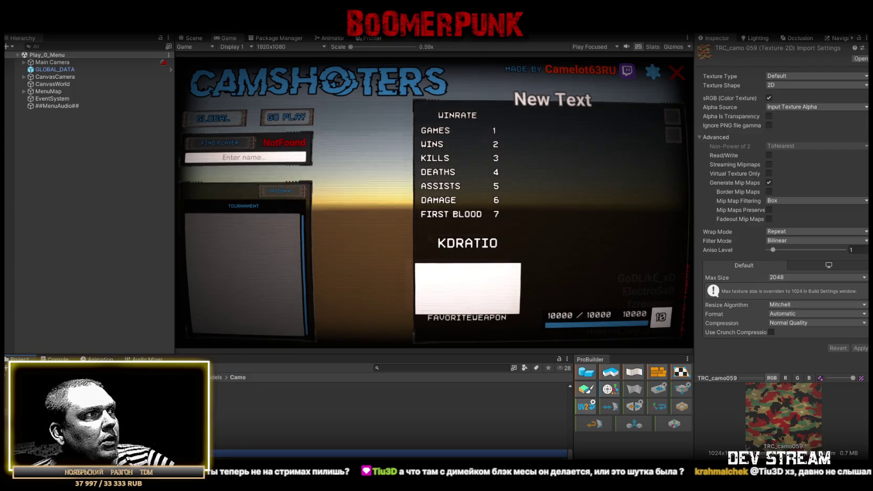
pyautogui.press('Up')
pyautogui.press('Down')
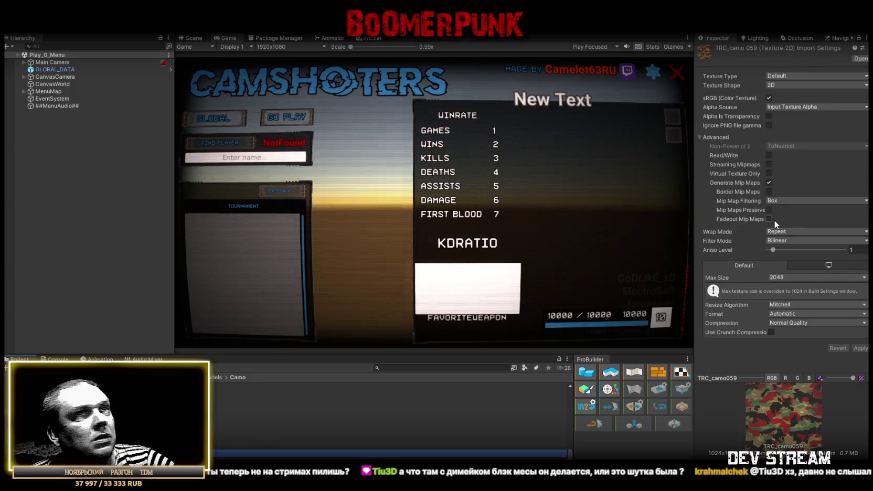
pyautogui.click(782, 277)
pyautogui.click(793, 314)
pyautogui.click(798, 241)
pyautogui.click(787, 250)
# Make it a readable Sprite (2D and UI) without mip maps and apply.
pyautogui.click(783, 76)
pyautogui.click(792, 118)
pyautogui.click(768, 219)
pyautogui.click(770, 229)
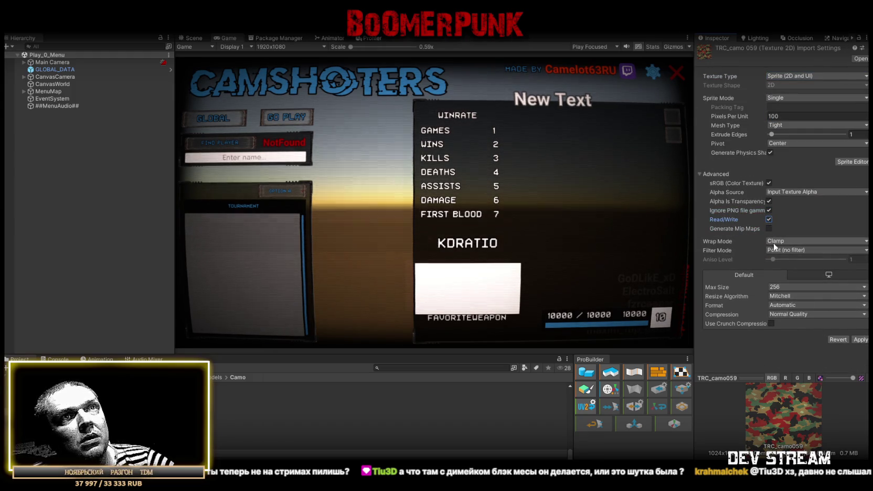
pyautogui.click(861, 339)
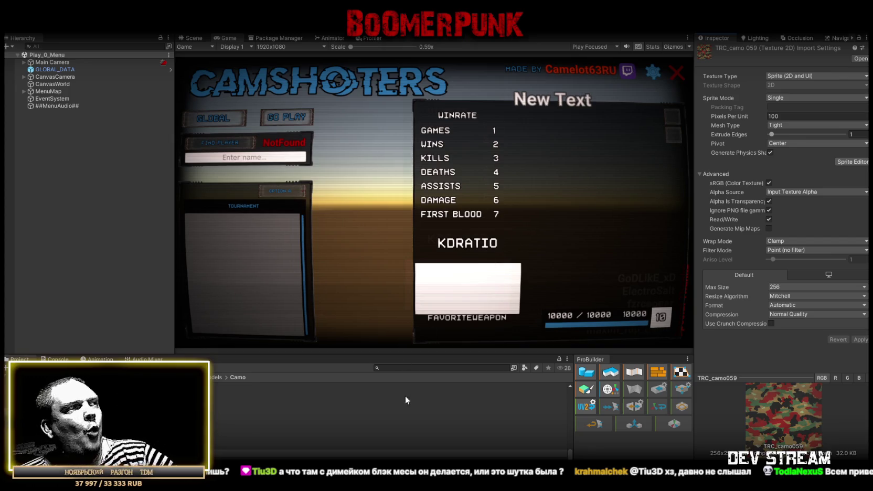
# Assign the camo texture as the TRC_camo 059 material's albedo, then switch to Google Sheets.
pyautogui.click(236, 449)
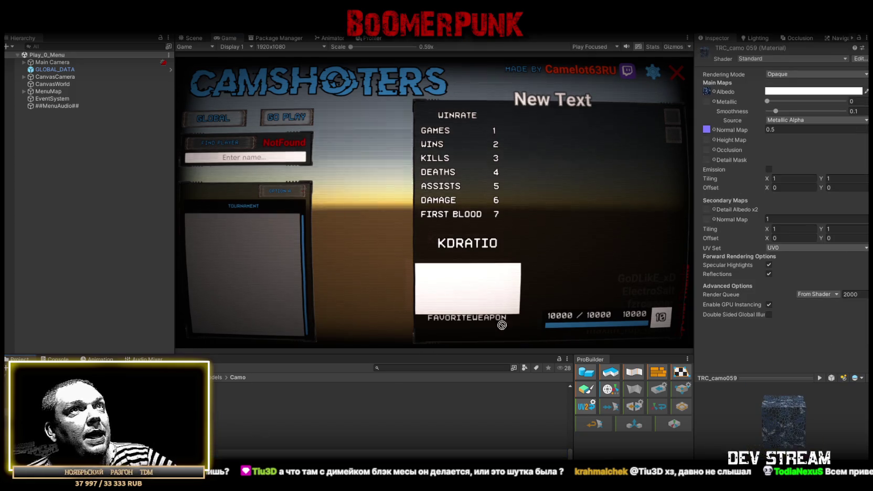
pyautogui.moveTo(707, 94); pyautogui.dragTo(706, 92)
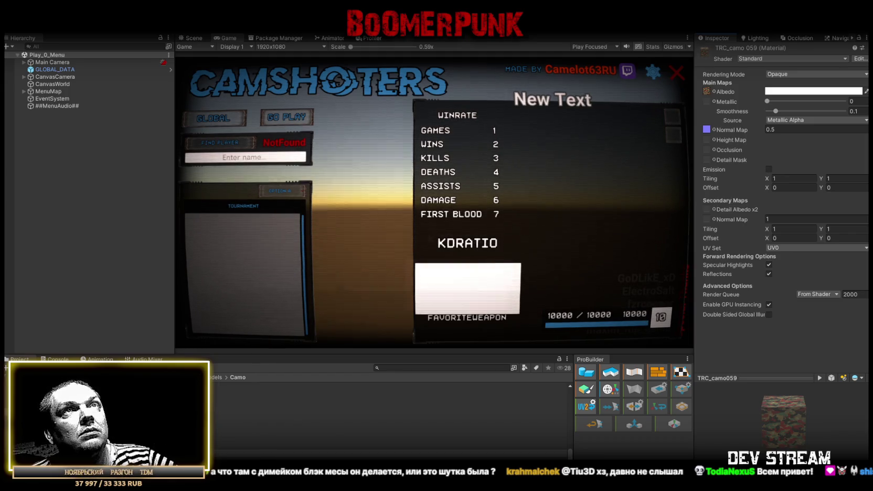
pyautogui.hotkey('alt', 'Tab')
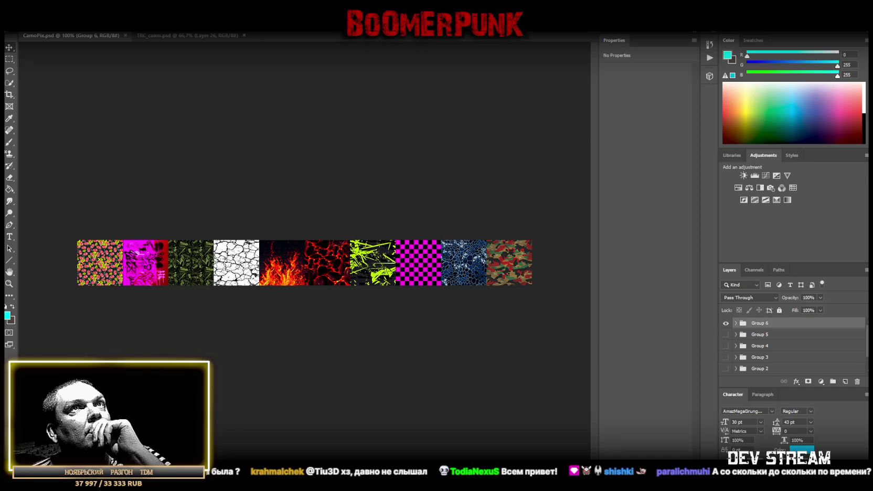
pyautogui.hotkey('alt', 'Tab')
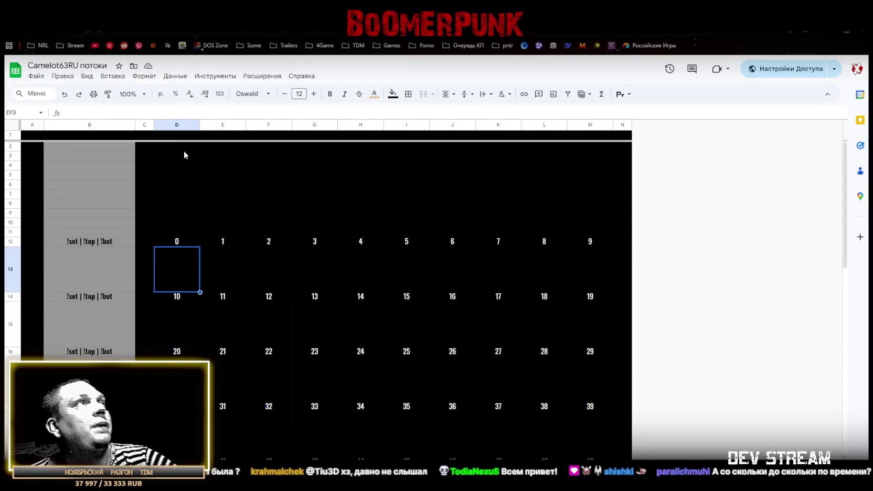
# Upload the exported camo strip as an image over the cells.
pyautogui.click(109, 77)
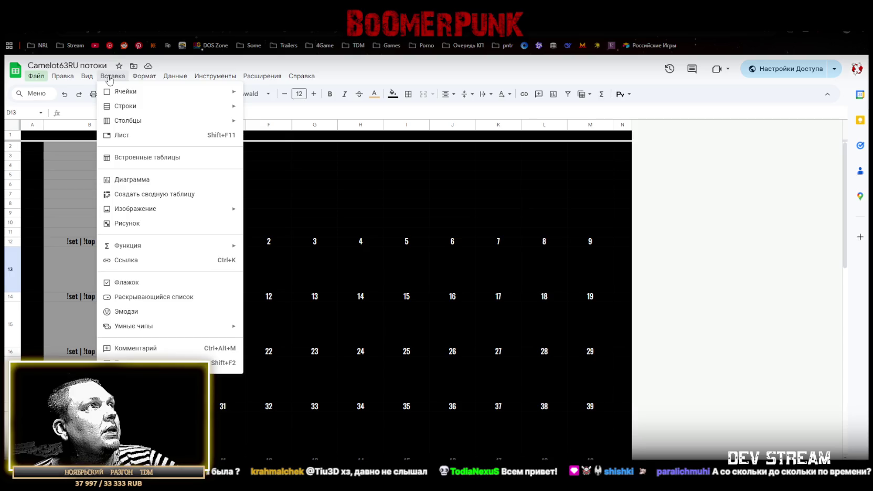
pyautogui.click(127, 223)
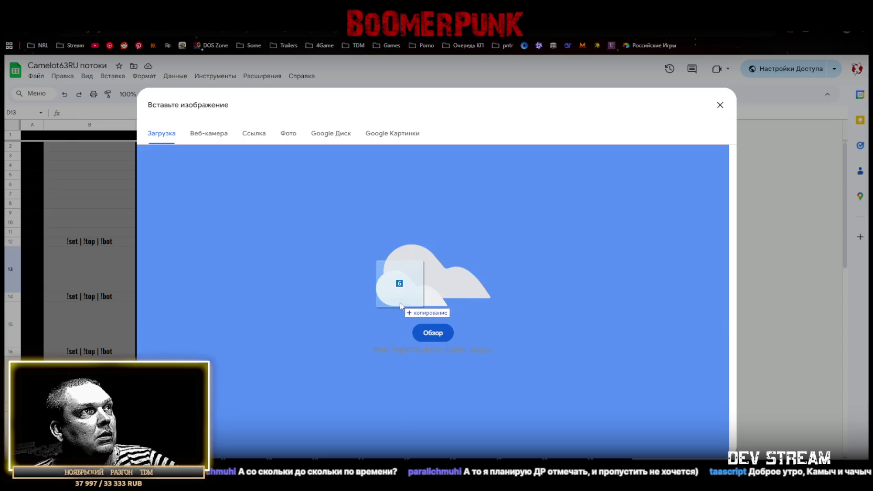
pyautogui.moveTo(444, 347); pyautogui.dragTo(400, 310)
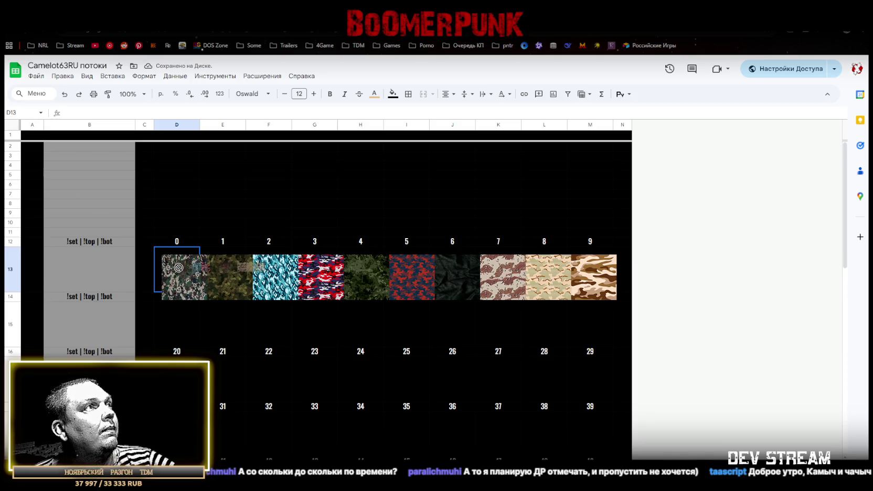
# Position the camo strip over row 13, lined up under numbers 0–9.
pyautogui.moveTo(185, 281)
pyautogui.mouseDown()
pyautogui.moveTo(177, 224)
pyautogui.moveTo(178, 265)
pyautogui.mouseUp()
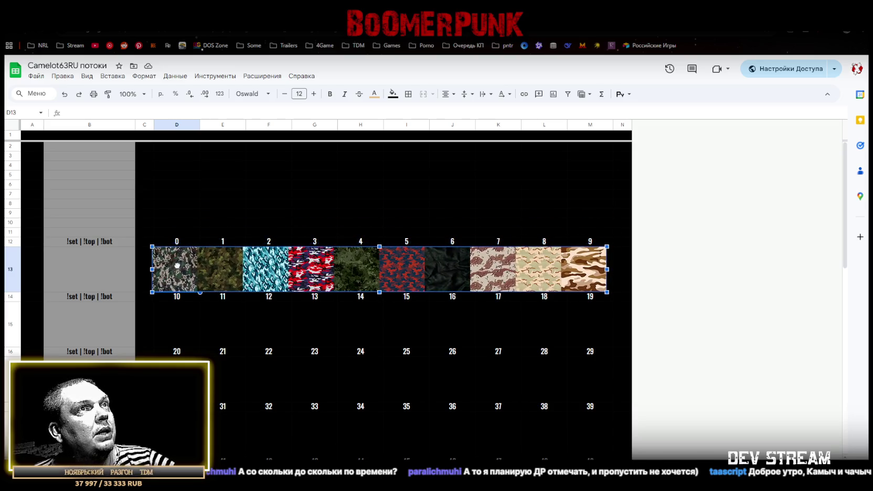
pyautogui.moveTo(178, 265); pyautogui.dragTo(179, 265)
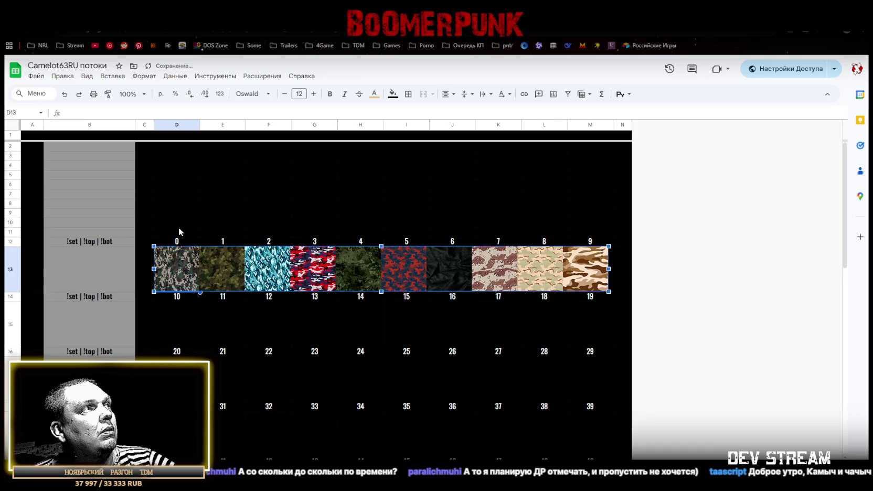
pyautogui.click(179, 232)
pyautogui.click(144, 271)
pyautogui.click(171, 268)
pyautogui.moveTo(175, 262); pyautogui.dragTo(176, 268)
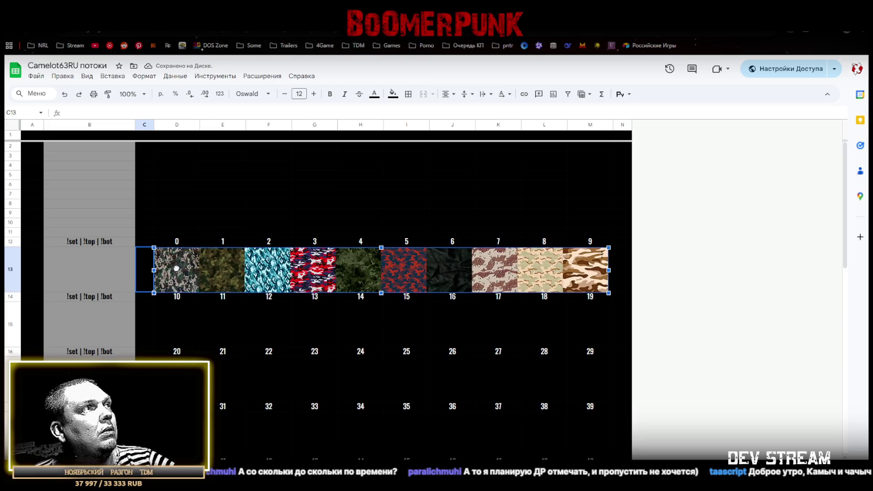
pyautogui.click(188, 320)
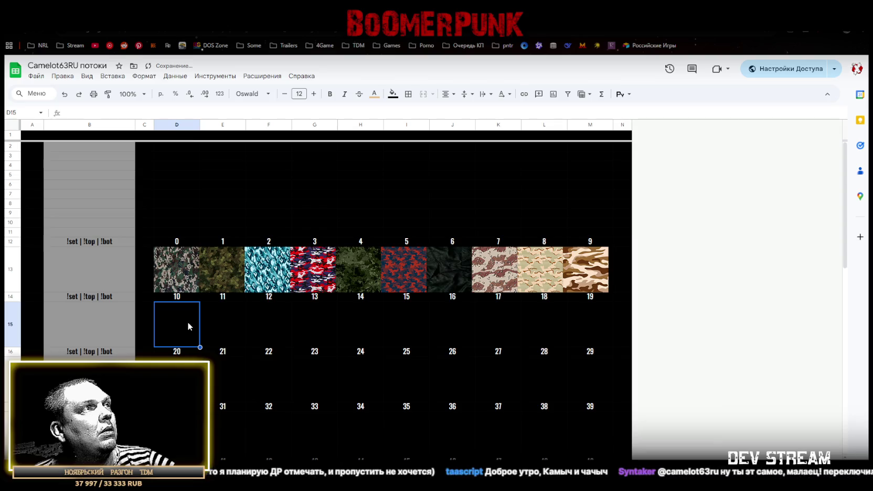
# Delete the floating camo image strip from the sheet.
pyautogui.scroll(-5, 264, 387)
pyautogui.scroll(5, 269, 389)
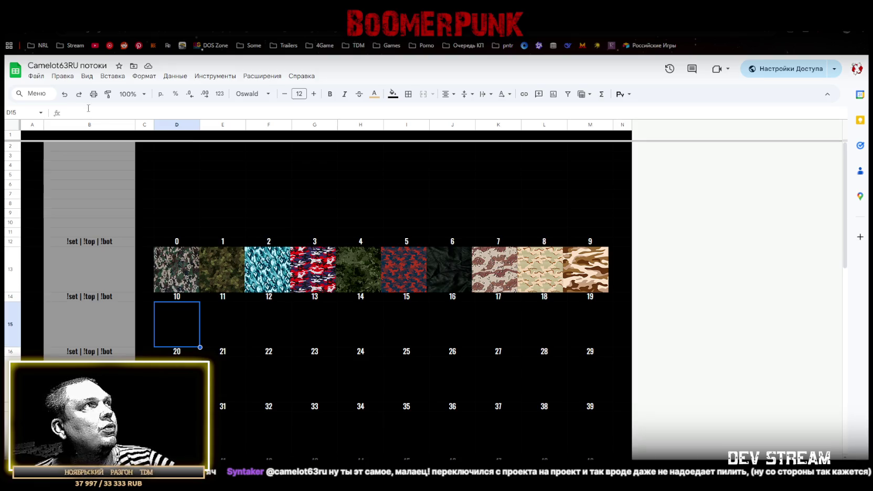
pyautogui.click(116, 78)
pyautogui.moveTo(135, 209)
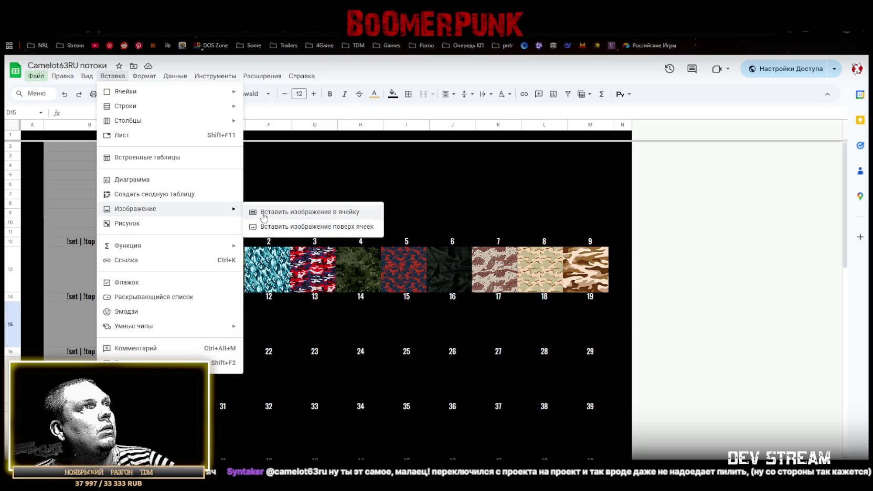
pyautogui.click(288, 326)
pyautogui.click(243, 269)
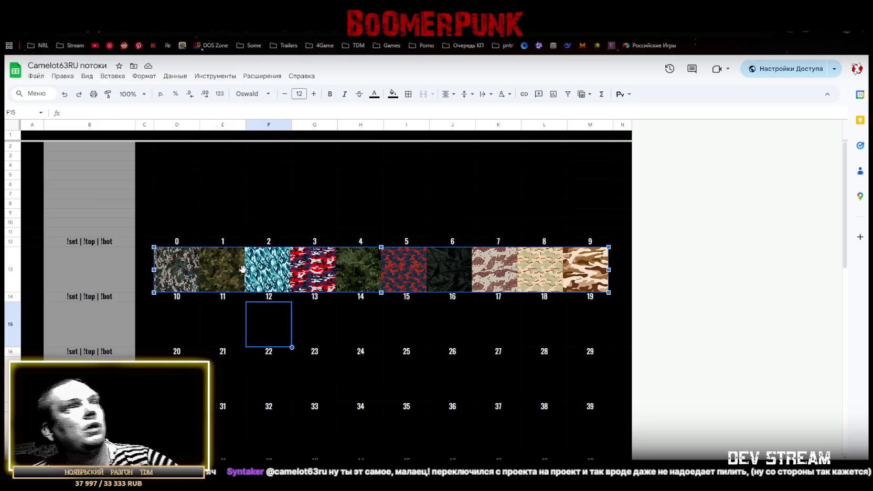
pyautogui.press('Delete')
# Merge D13:M13 into one cell and copy it.
pyautogui.moveTo(183, 264)
pyautogui.mouseDown()
pyautogui.moveTo(560, 265)
pyautogui.moveTo(553, 279)
pyautogui.mouseUp()
pyautogui.click(425, 94)
pyautogui.moveTo(181, 323); pyautogui.dragTo(595, 330)
pyautogui.click(177, 274)
pyautogui.hotkey('ctrl', 'c')
# Paste the merged layout into image rows 15, 17, 19, 21 and 23.
pyautogui.click(175, 328)
pyautogui.hotkey('ctrl', 'v')
pyautogui.click(176, 378)
pyautogui.hotkey('ctrl', 'v')
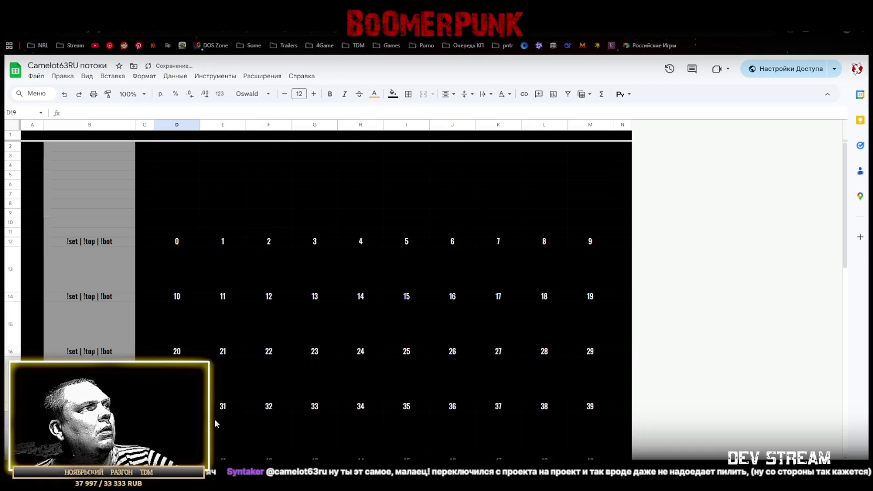
pyautogui.hotkey('ctrl', 'v')
pyautogui.scroll(-3, 221, 415)
pyautogui.click(178, 342)
pyautogui.hotkey('ctrl', 'v')
pyautogui.click(179, 407)
pyautogui.hotkey('ctrl', 'v')
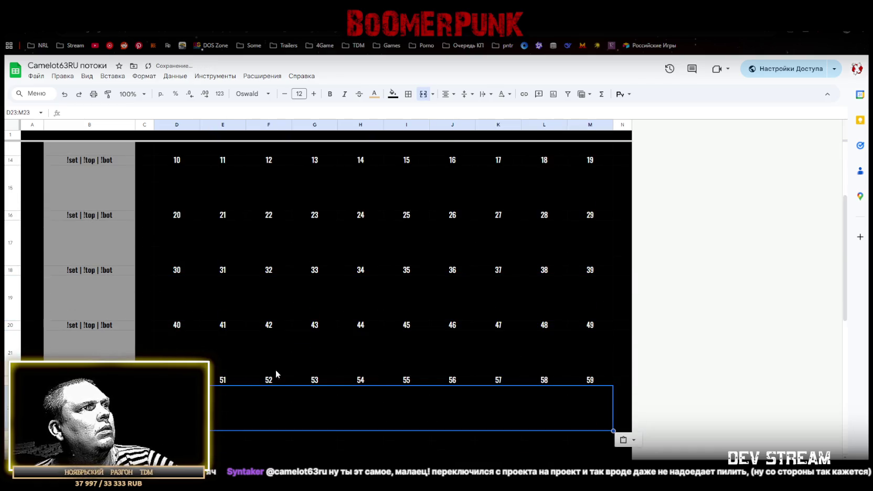
pyautogui.scroll(3, 262, 346)
# Insert the camo strip image inside merged cell D13:M13.
pyautogui.click(178, 268)
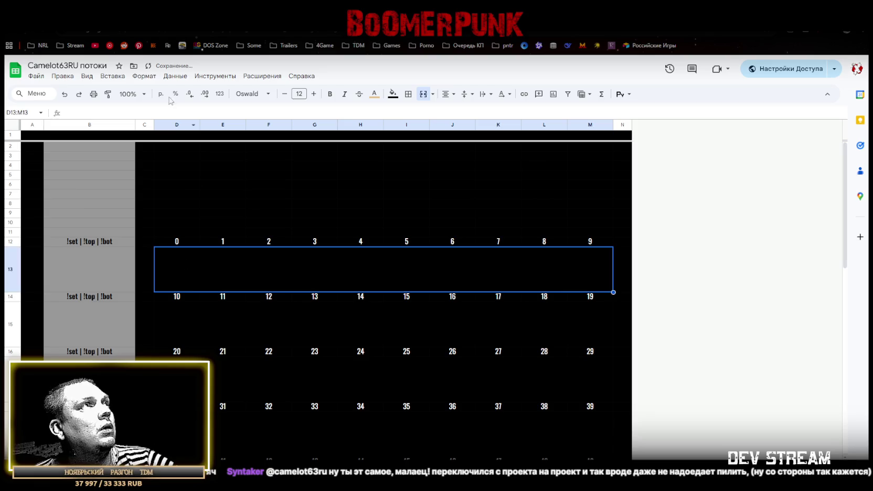
pyautogui.click(113, 79)
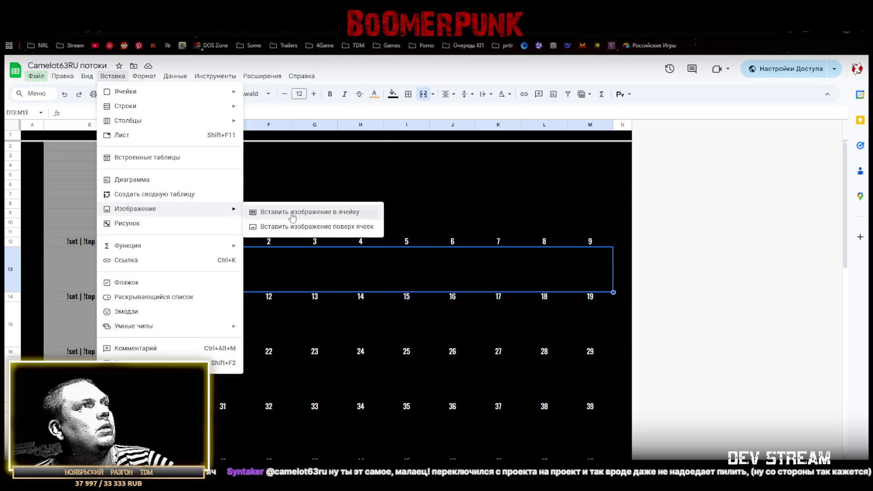
pyautogui.click(293, 215)
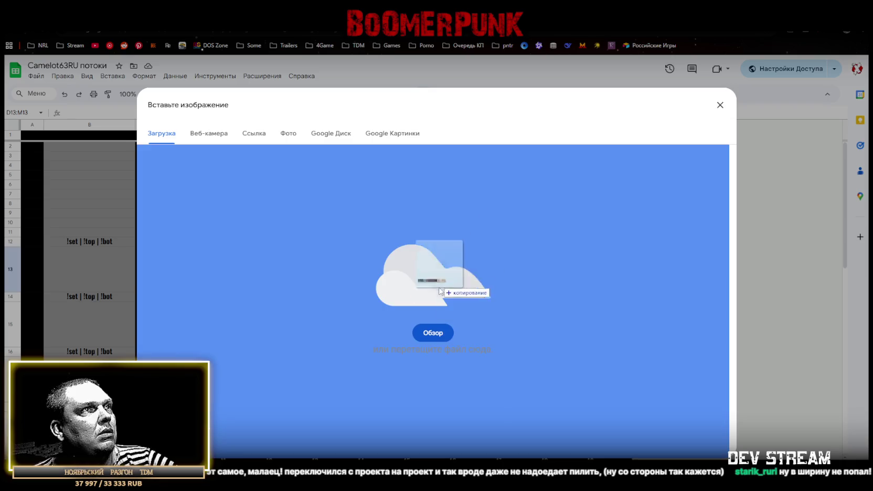
pyautogui.moveTo(436, 270); pyautogui.dragTo(404, 386)
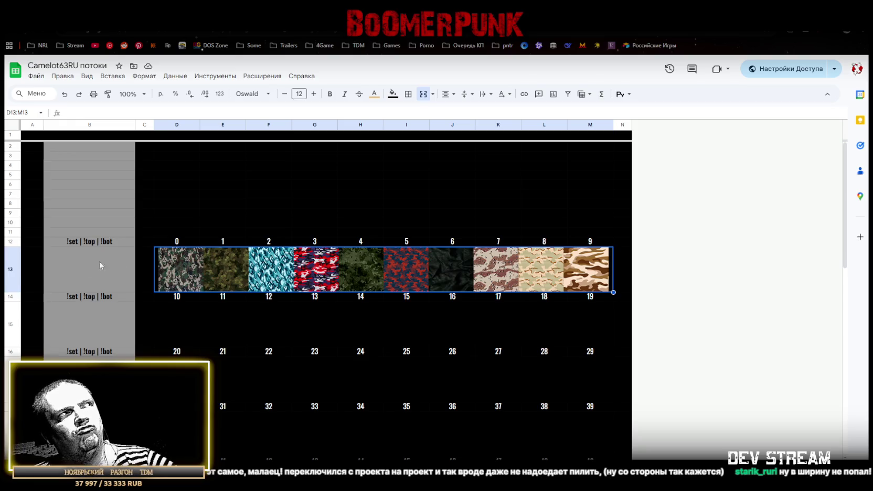
pyautogui.rightClick(7, 272)
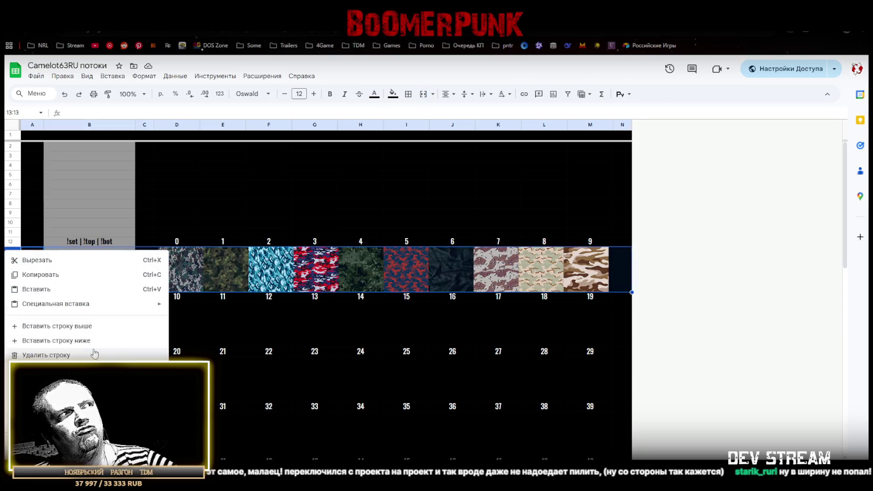
# Set row 13's height to 100 px.
pyautogui.click(52, 399)
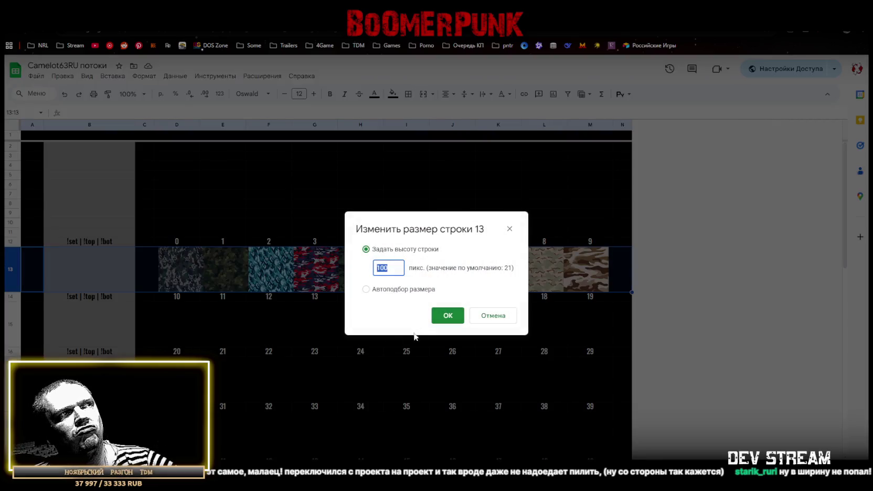
pyautogui.click(383, 268)
pyautogui.click(447, 315)
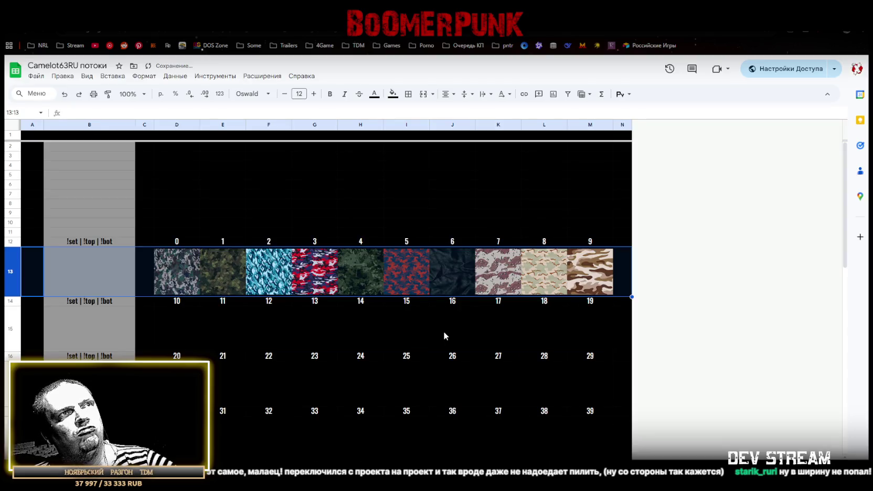
pyautogui.click(444, 332)
# Select the whole row 13 holding the 0–9 camo strip.
pyautogui.click(149, 274)
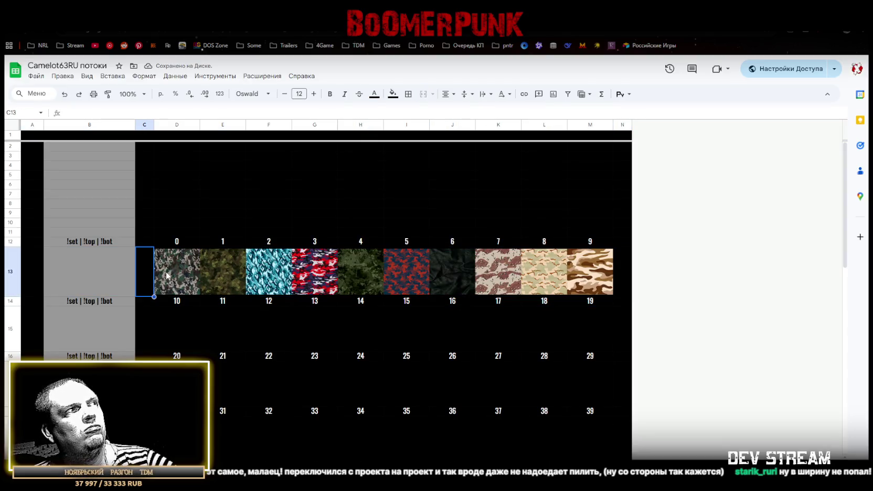
pyautogui.click(167, 275)
pyautogui.hotkey('ctrl', 'shift', 'Right')
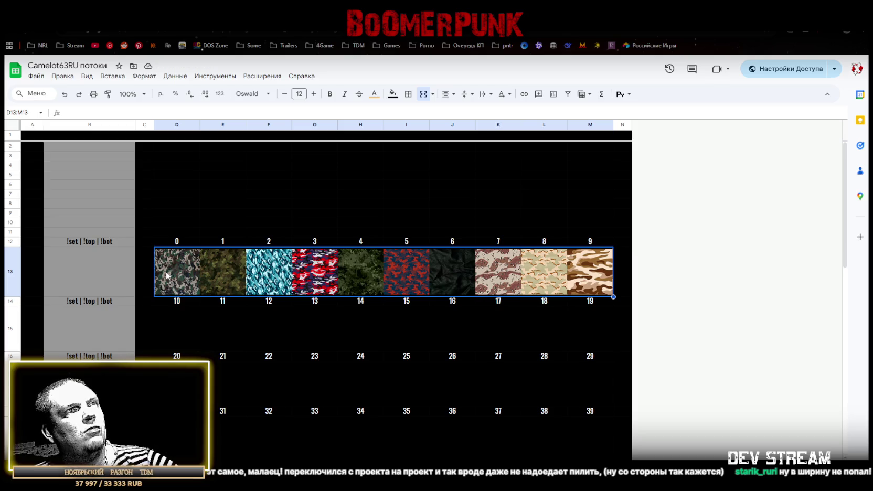
pyautogui.click(13, 271)
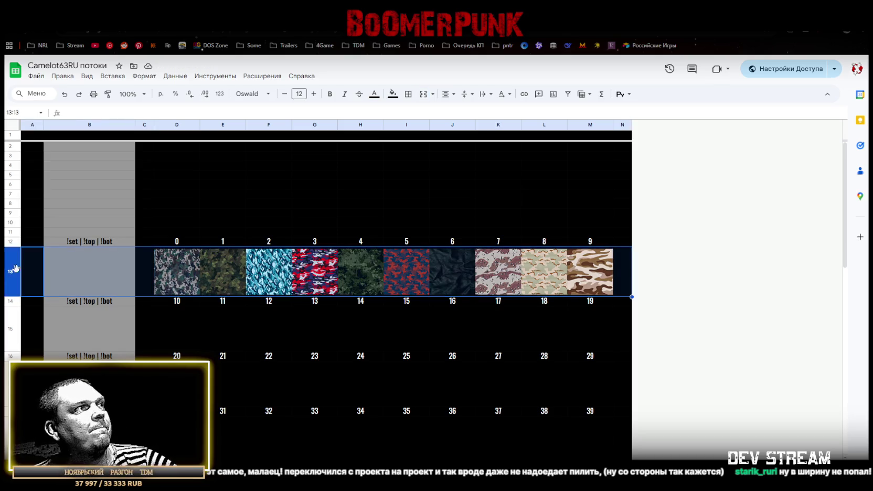
# Paste the camo row into rows 15, 17, 19, 21 and 23.
pyautogui.click(12, 331)
pyautogui.hotkey('ctrl', 'v')
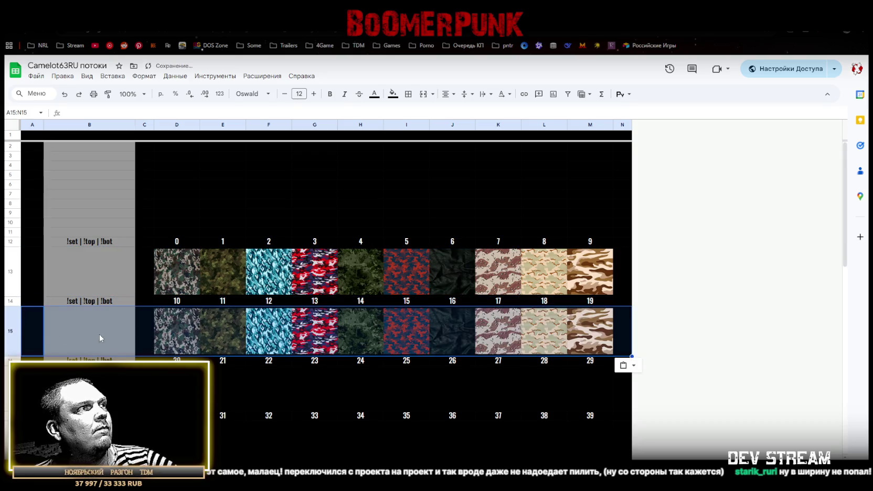
pyautogui.click(13, 391)
pyautogui.hotkey('ctrl', 'v')
pyautogui.scroll(-2, 12, 390)
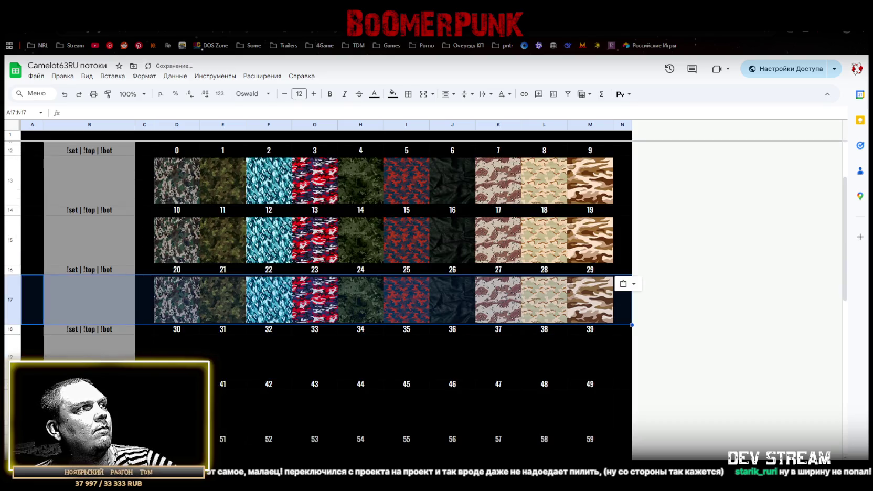
pyautogui.click(11, 357)
pyautogui.hotkey('ctrl', 'v')
pyautogui.click(11, 415)
pyautogui.hotkey('ctrl', 'v')
pyautogui.scroll(-3, 11, 414)
pyautogui.click(12, 338)
pyautogui.hotkey('ctrl', 'v')
# Undo the pastes from row 23 back up to row 17.
pyautogui.hotkey('ctrl', 'z')
pyautogui.click(226, 289)
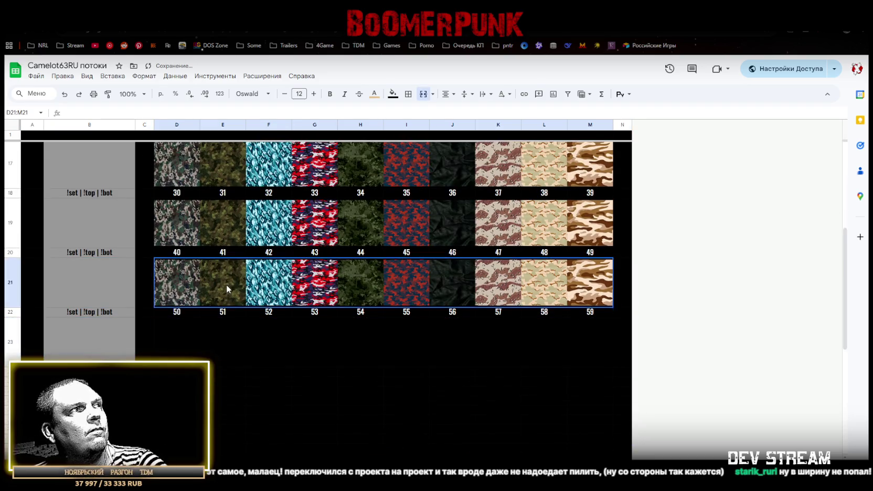
pyautogui.hotkey('ctrl', 'z')
pyautogui.hotkey('ctrl', 'z')
pyautogui.hotkey('ctrl', 'z')
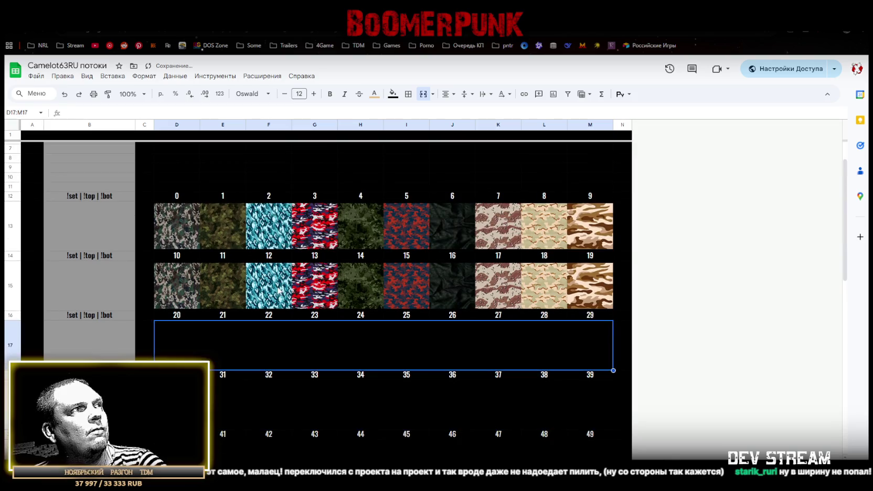
pyautogui.hotkey('ctrl', 'z')
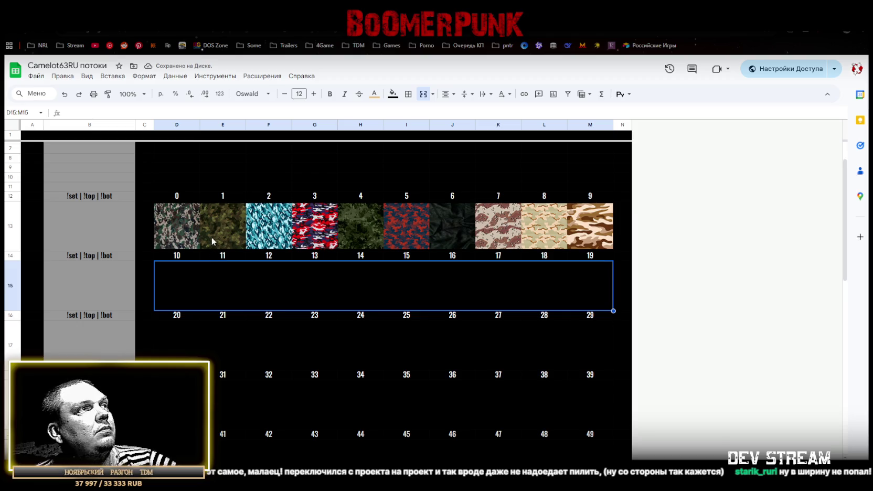
# Upload a new exported camo strip into merged row 15 for numbers 10–19.
pyautogui.click(111, 77)
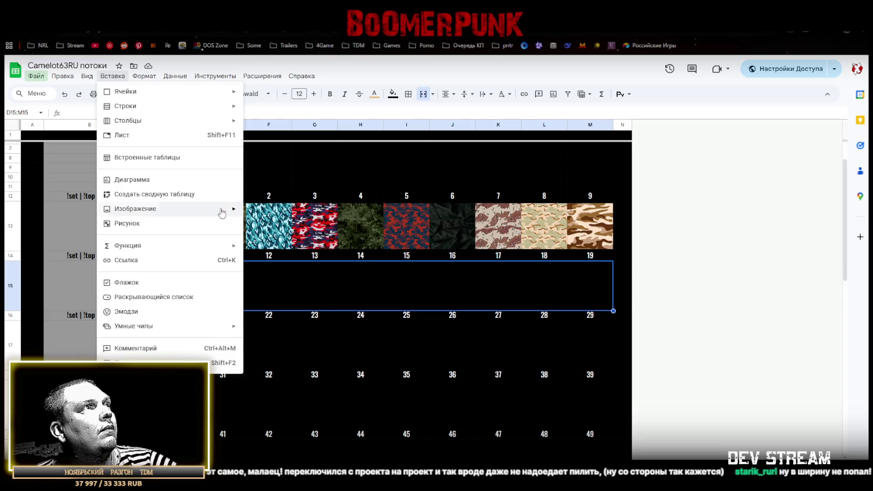
pyautogui.click(283, 213)
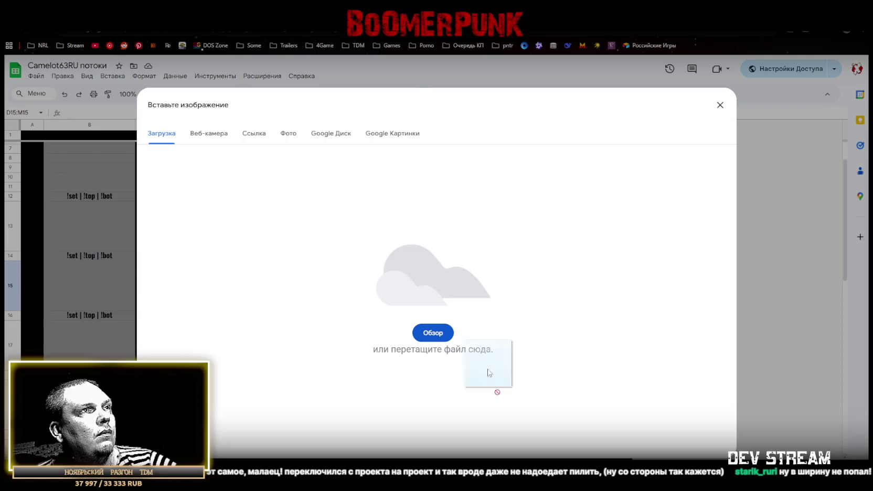
pyautogui.moveTo(489, 415); pyautogui.dragTo(460, 310)
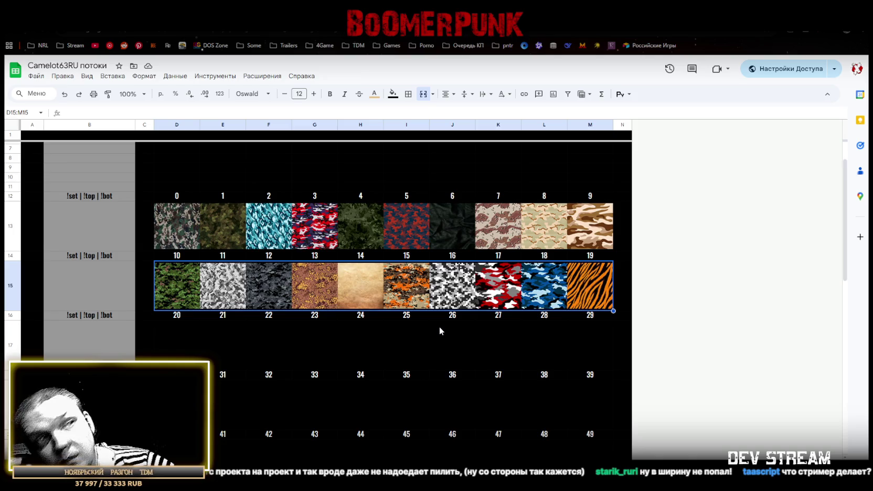
pyautogui.click(174, 338)
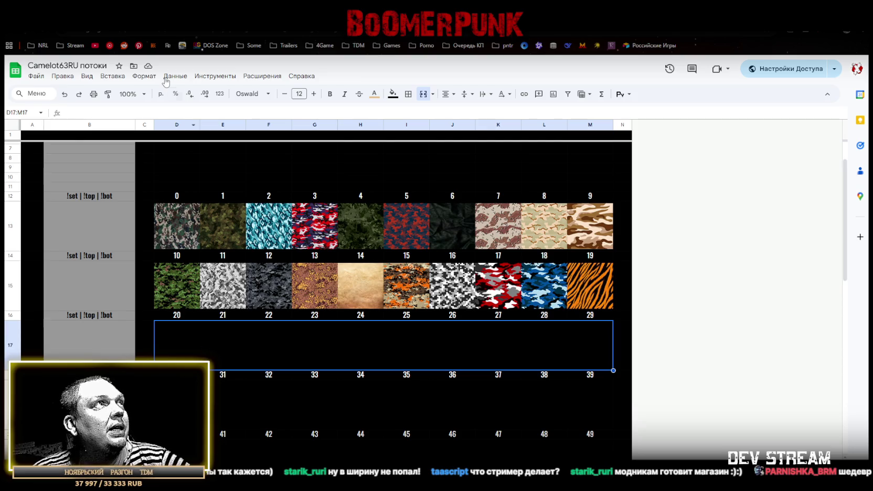
# Upload the next exported tile strip into merged row 17 under numbers 20–29.
pyautogui.click(112, 76)
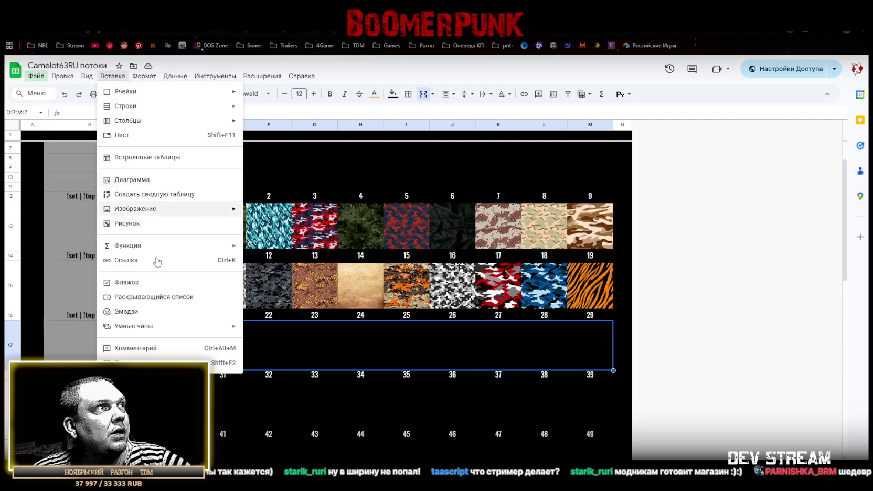
pyautogui.moveTo(135, 209)
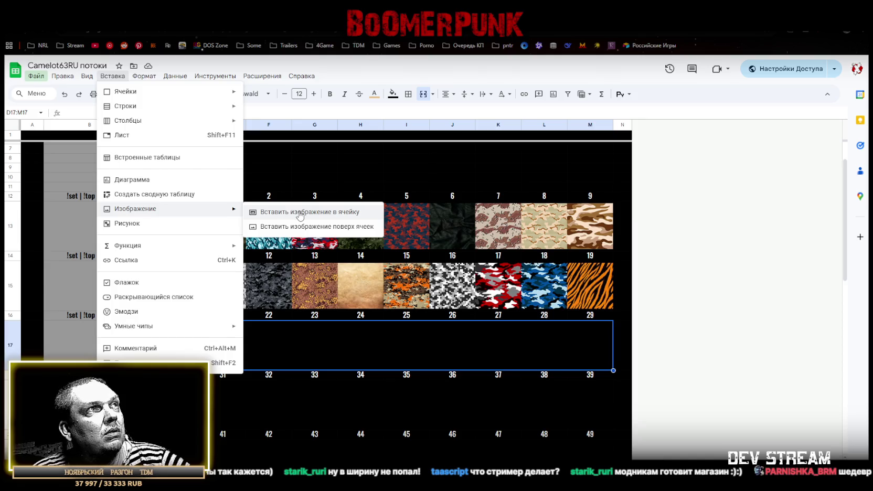
pyautogui.click(300, 213)
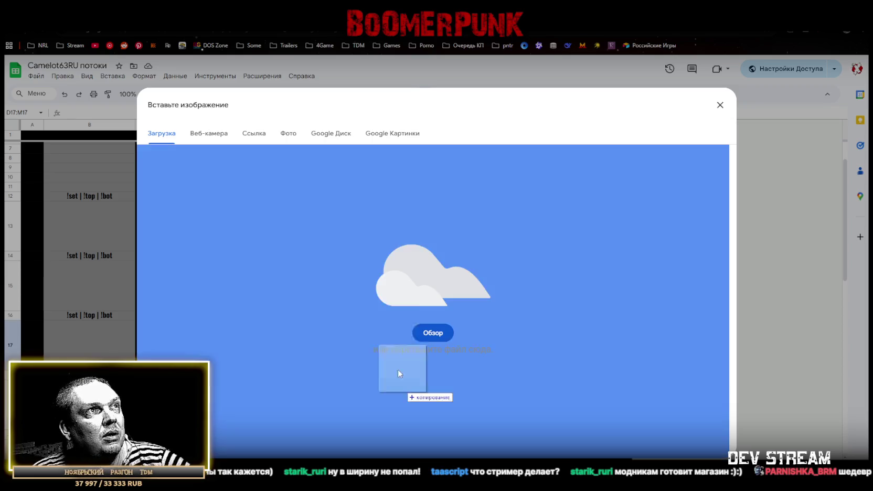
pyautogui.moveTo(397, 369); pyautogui.dragTo(401, 336)
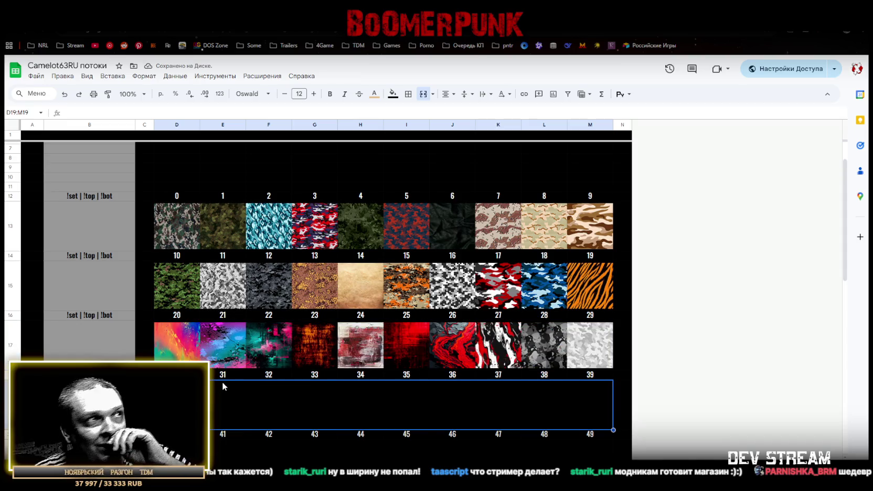
pyautogui.click(164, 198)
# Outline the 0–9 block (D12:M13) with a dark grey outer border.
pyautogui.keyDown('shift'); pyautogui.click(599, 244); pyautogui.keyUp('shift')
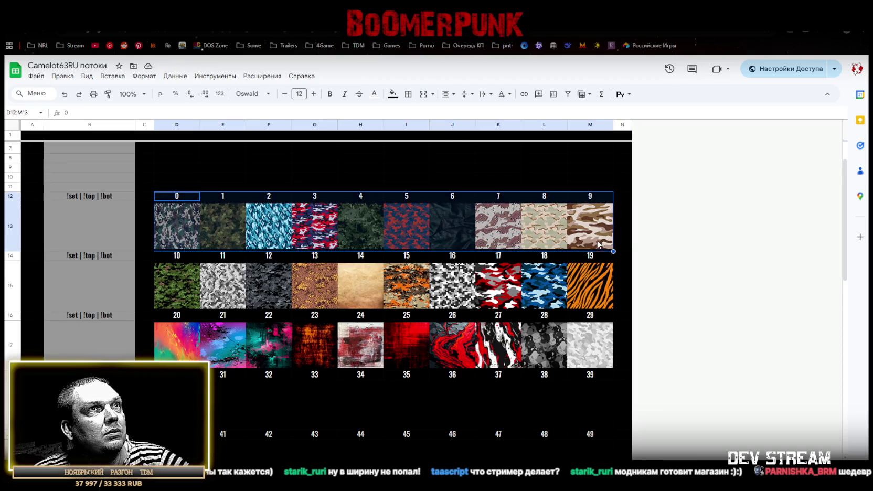
pyautogui.click(408, 95)
pyautogui.click(501, 130)
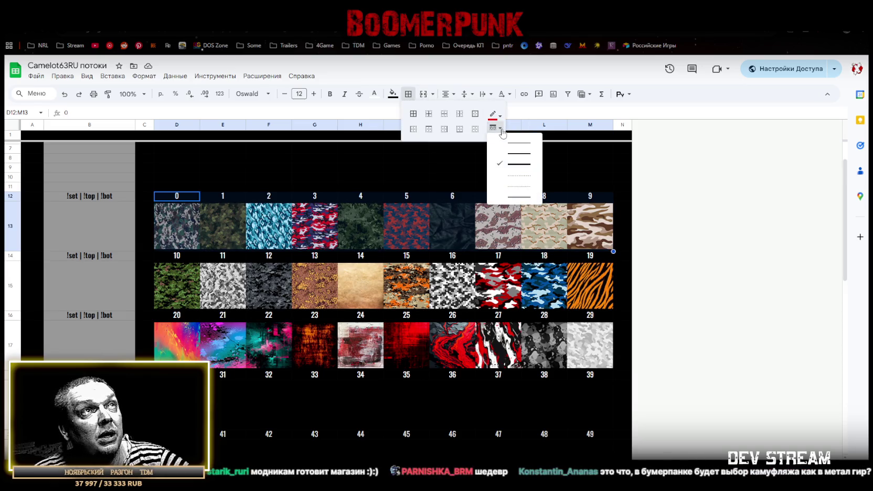
pyautogui.click(524, 153)
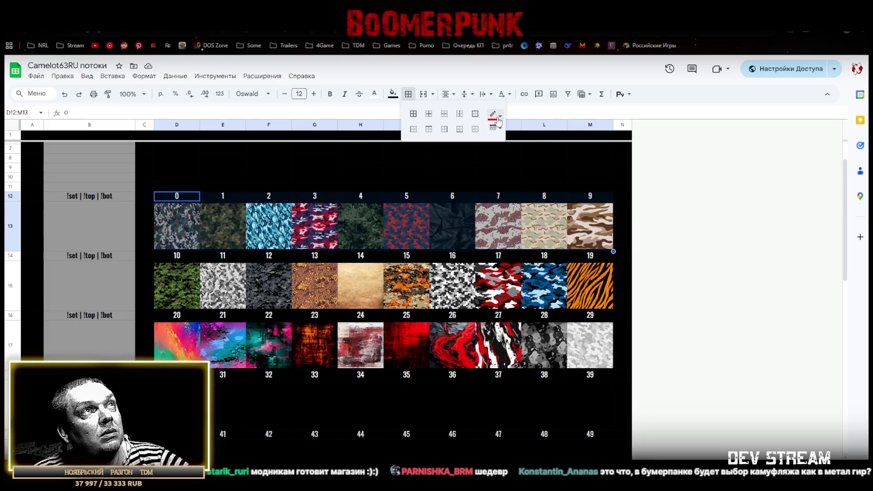
pyautogui.click(499, 122)
pyautogui.click(515, 148)
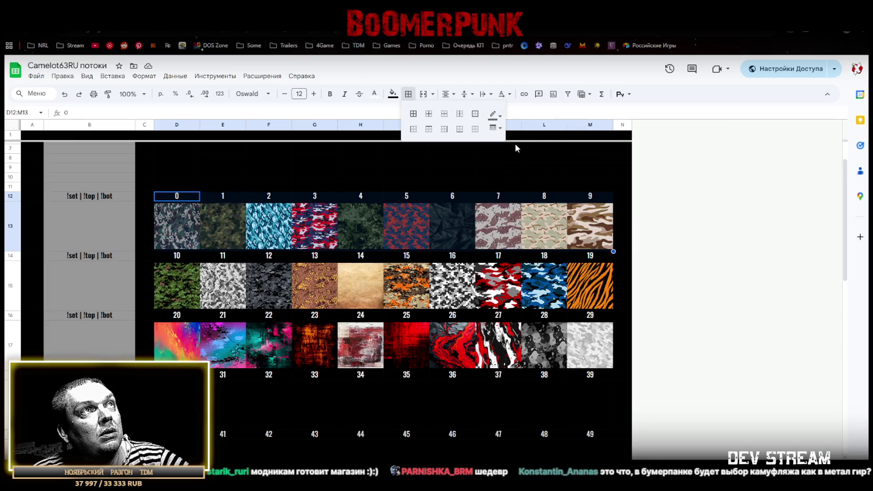
pyautogui.click(474, 115)
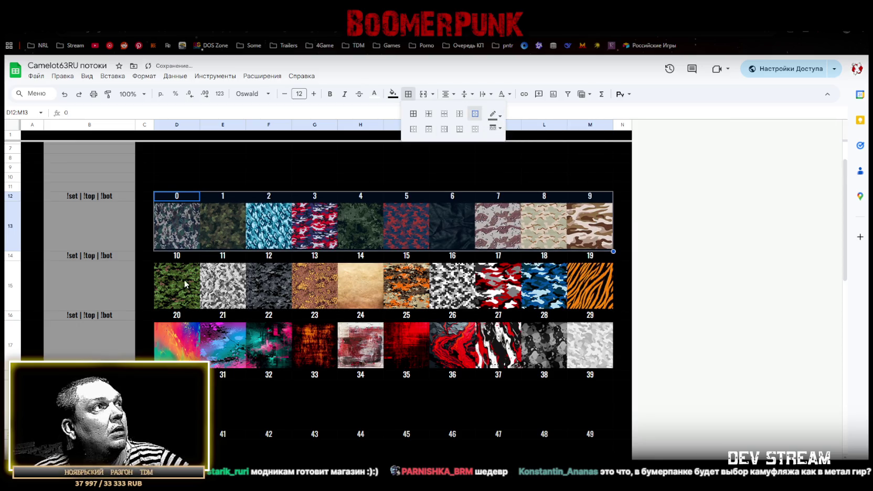
# Apply the same outer border to the 10–19 and 20–29 blocks.
pyautogui.moveTo(169, 257); pyautogui.dragTo(539, 312)
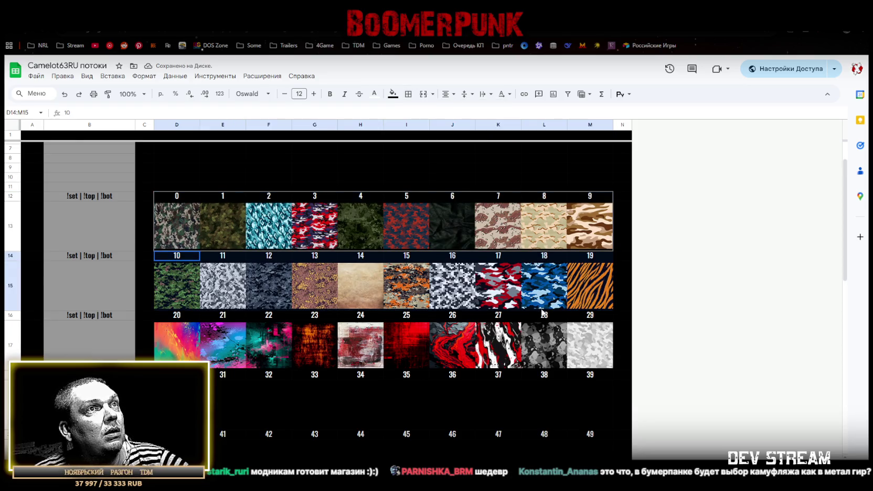
pyautogui.moveTo(614, 310); pyautogui.dragTo(602, 297)
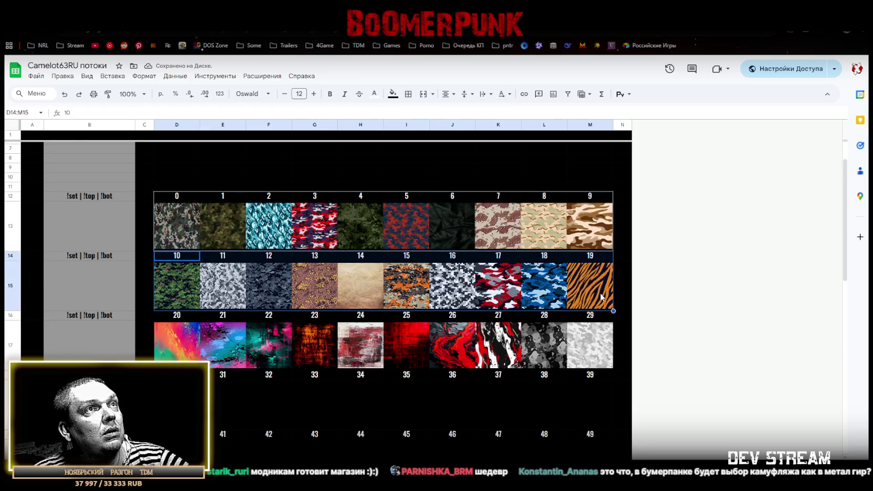
pyautogui.click(408, 94)
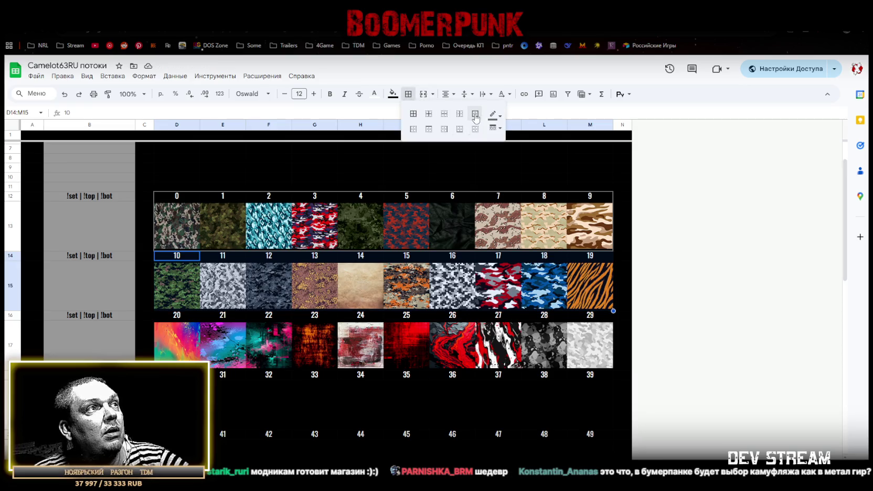
pyautogui.click(475, 114)
pyautogui.moveTo(162, 321); pyautogui.dragTo(583, 357)
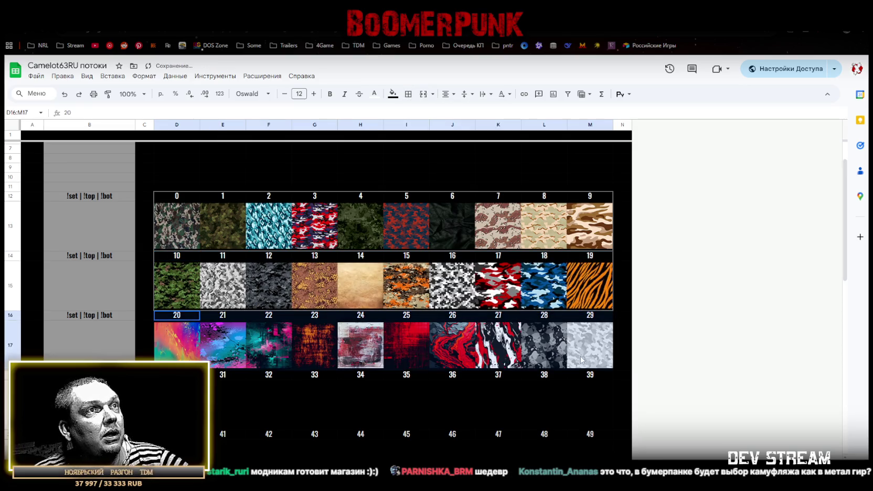
pyautogui.click(408, 94)
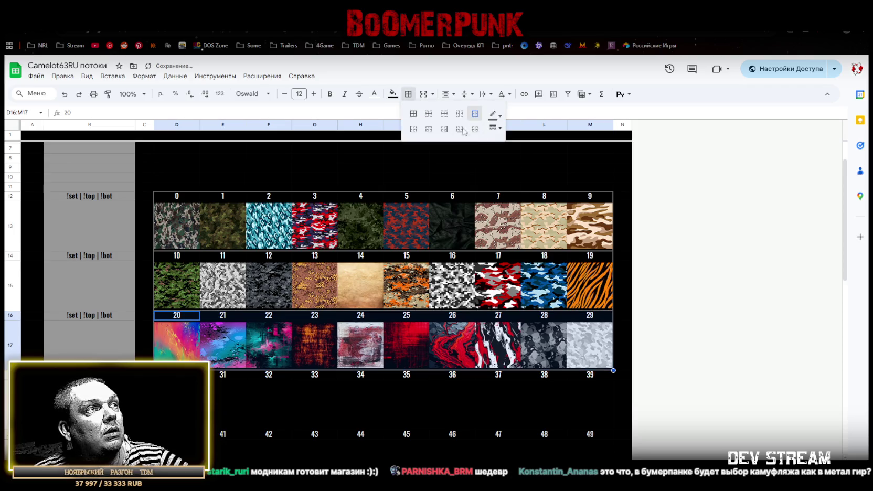
# Outline the 30–39, 40–49 and 50–59 blocks with the same outer border.
pyautogui.moveTo(173, 399); pyautogui.dragTo(540, 386)
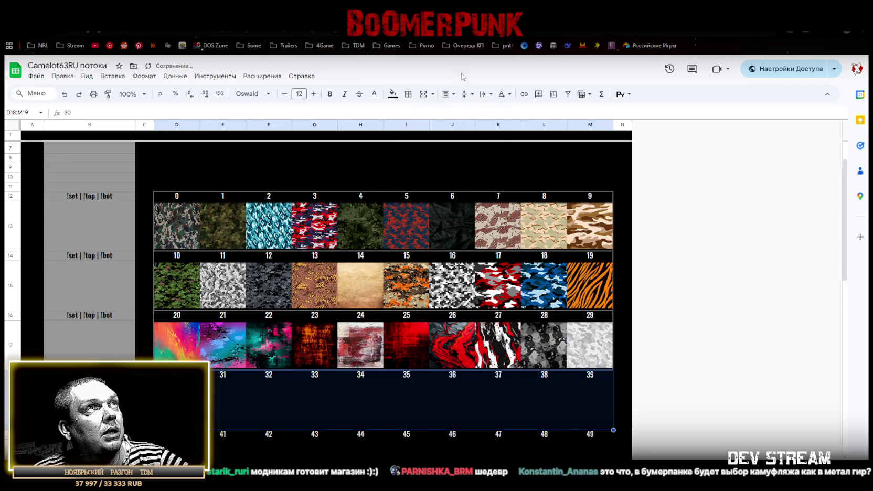
pyautogui.click(408, 94)
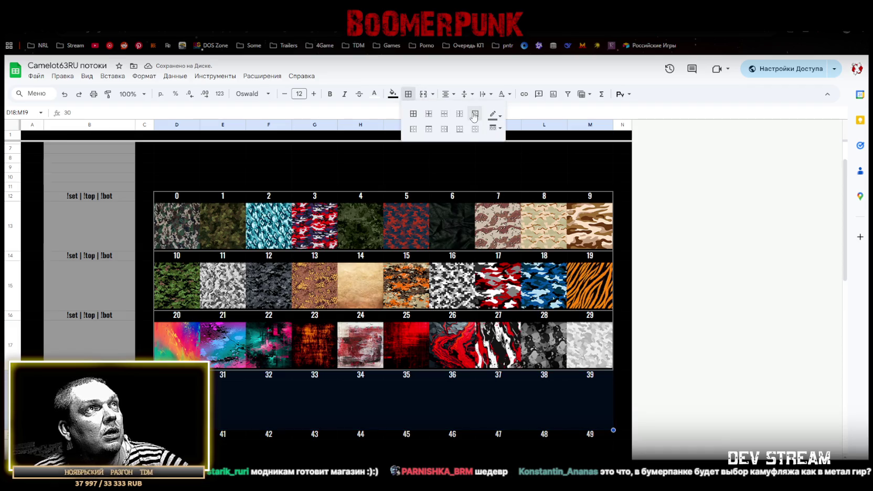
pyautogui.click(473, 114)
pyautogui.scroll(-3, 404, 367)
pyautogui.moveTo(167, 300); pyautogui.dragTo(590, 328)
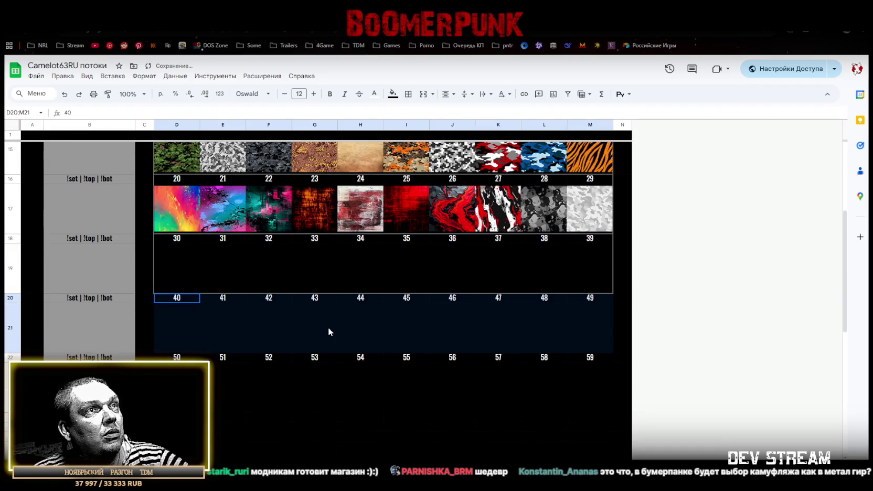
pyautogui.click(408, 94)
pyautogui.click(475, 113)
pyautogui.moveTo(166, 362); pyautogui.dragTo(591, 389)
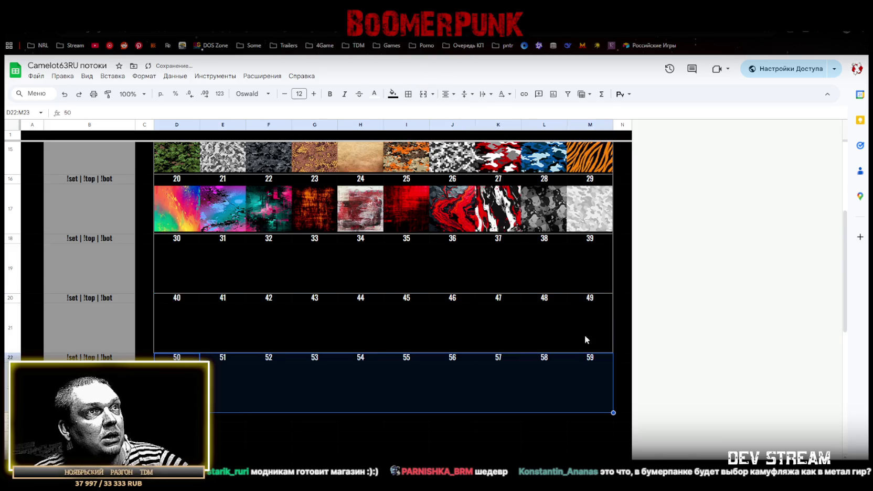
pyautogui.click(408, 94)
pyautogui.click(467, 119)
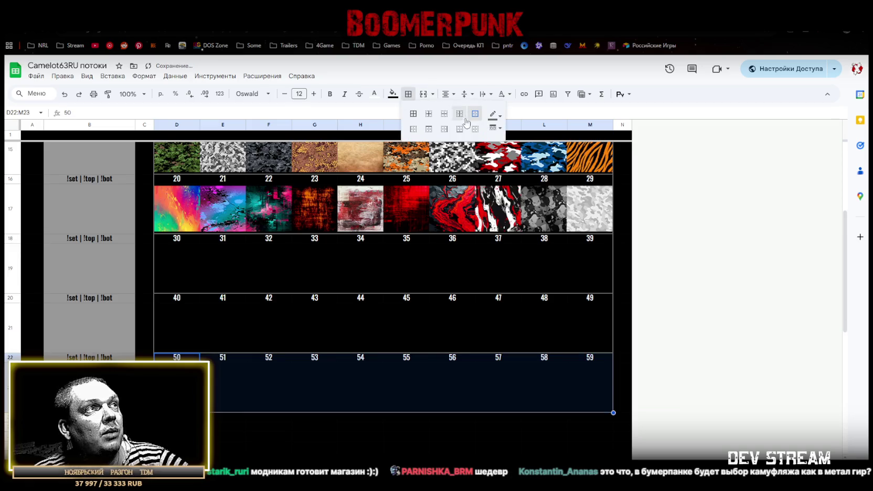
pyautogui.scroll(3, 388, 283)
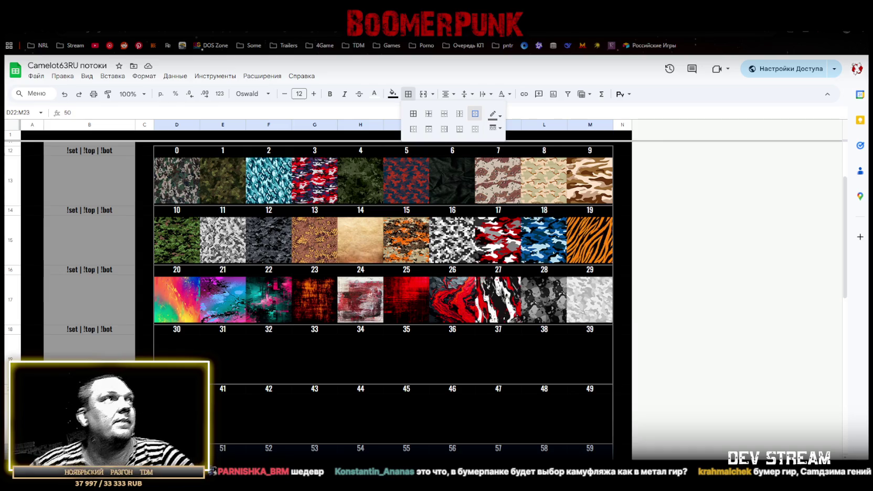
# Bottom-align the 0–9 number labels in row 12.
pyautogui.click(11, 150)
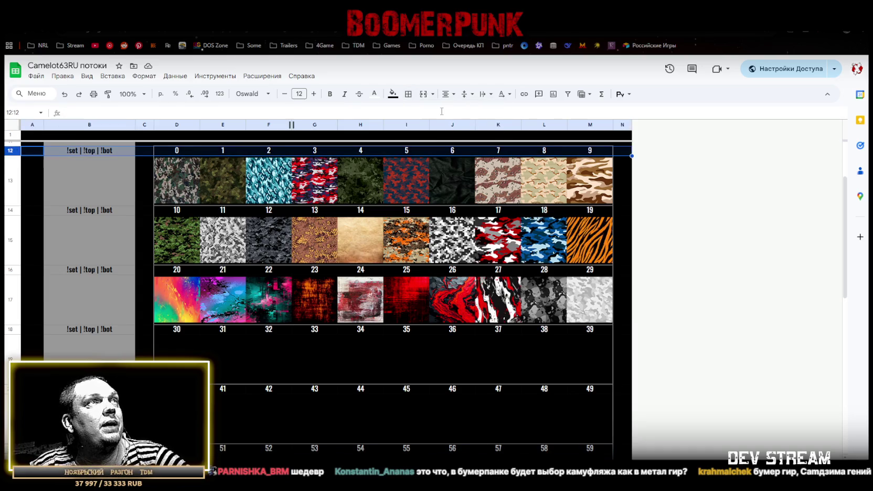
pyautogui.click(472, 94)
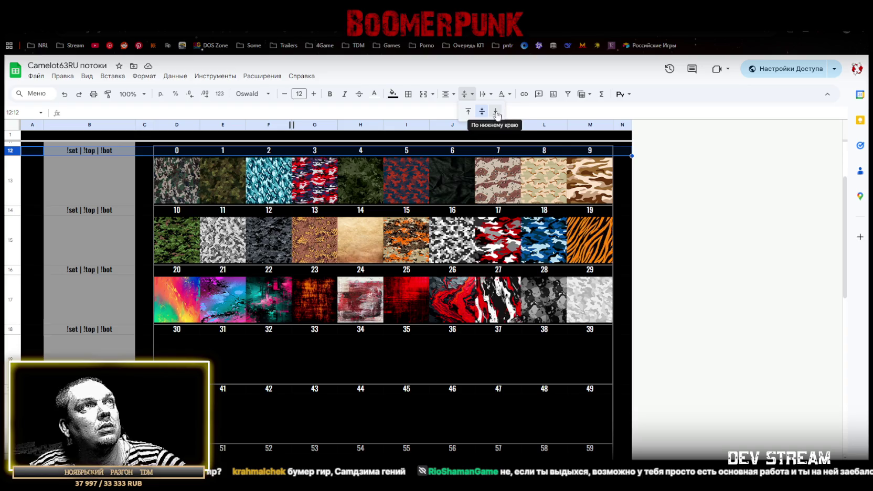
pyautogui.click(494, 110)
pyautogui.click(465, 94)
pyautogui.click(483, 111)
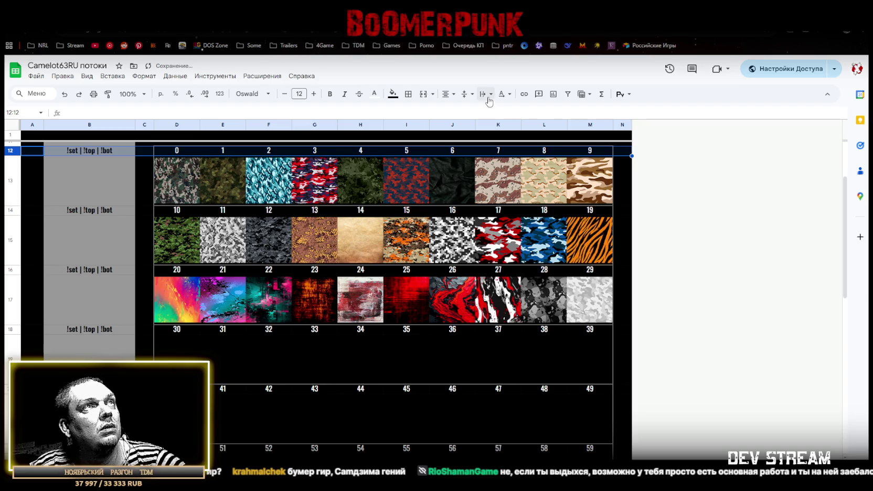
pyautogui.click(475, 96)
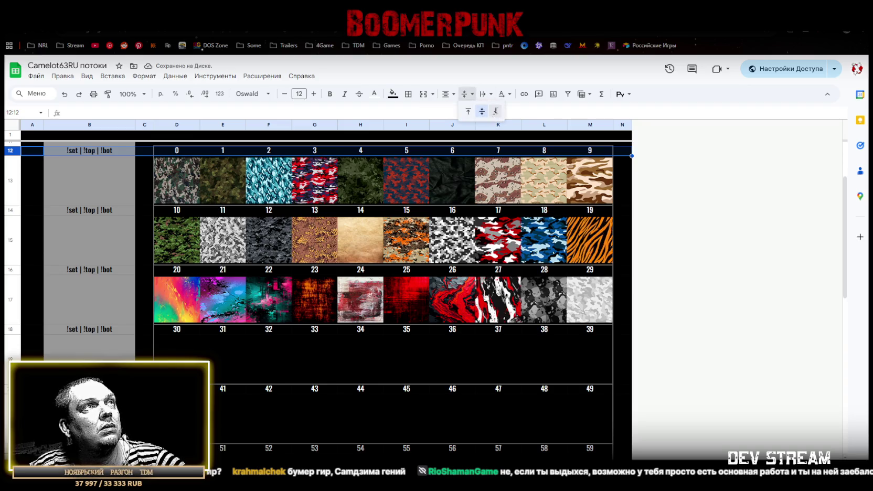
pyautogui.click(494, 111)
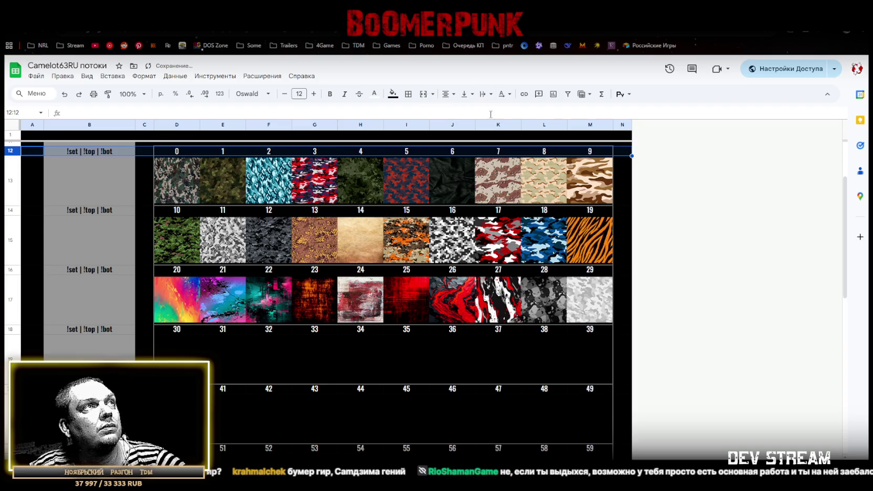
# Bottom-align the number label rows 14, 16, 18, 20 and 22 together.
pyautogui.click(13, 211)
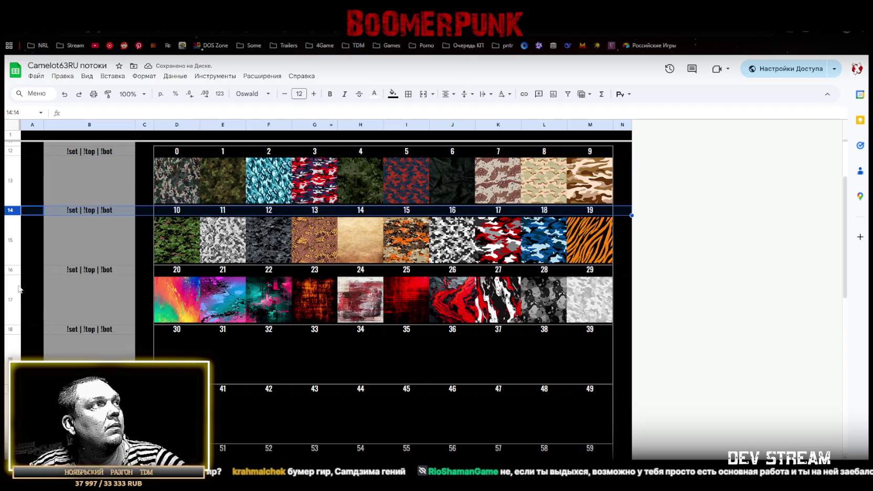
pyautogui.keyDown('ctrl'); pyautogui.click(9, 273); pyautogui.keyUp('ctrl')
pyautogui.keyDown('ctrl'); pyautogui.click(11, 330); pyautogui.keyUp('ctrl')
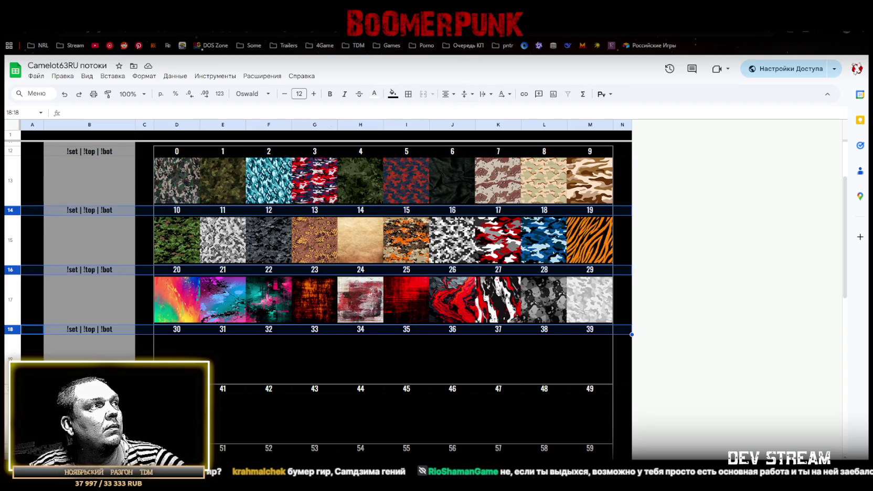
pyautogui.keyDown('ctrl'); pyautogui.click(8, 389); pyautogui.keyUp('ctrl')
pyautogui.scroll(-3, 32, 368)
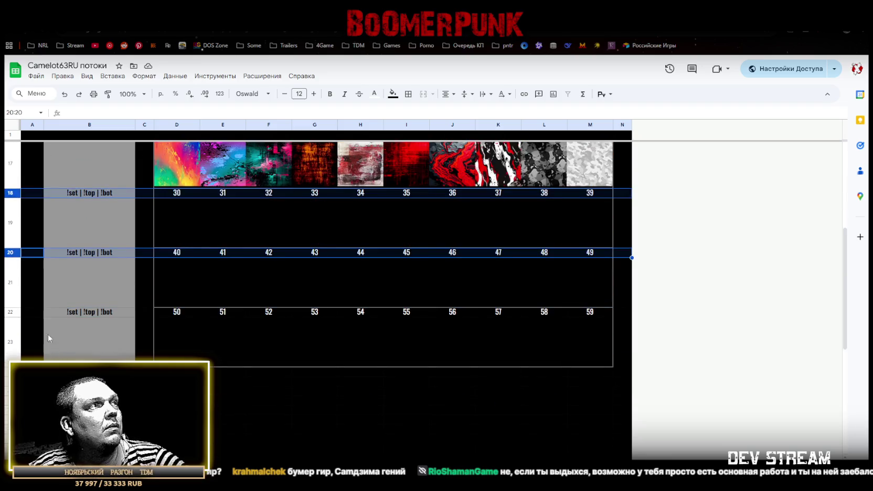
pyautogui.keyDown('ctrl'); pyautogui.click(11, 311); pyautogui.keyUp('ctrl')
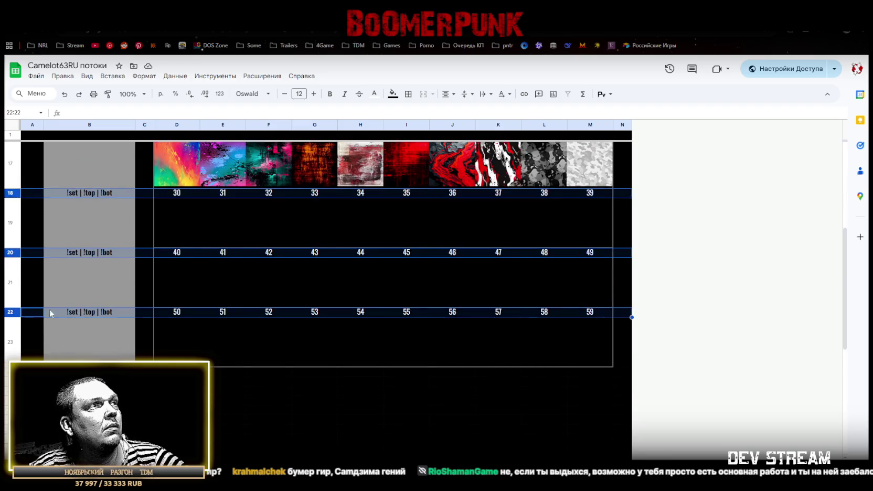
pyautogui.click(465, 94)
pyautogui.click(495, 113)
pyautogui.scroll(3, 447, 252)
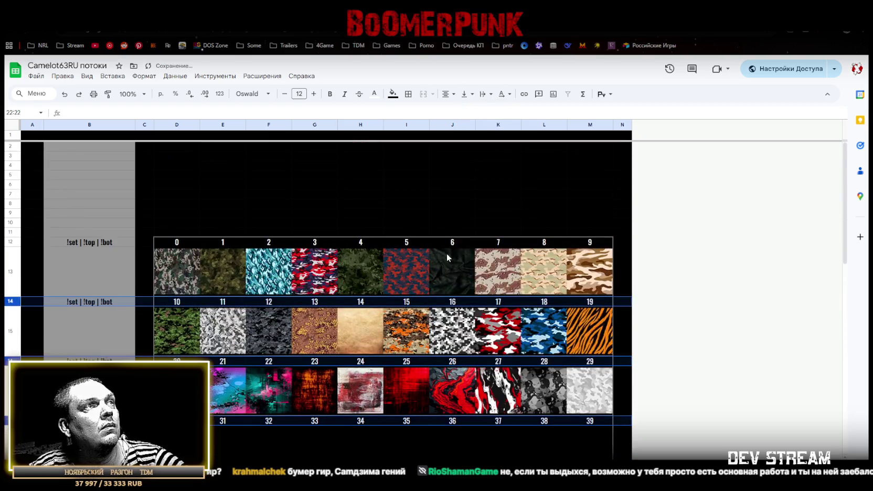
pyautogui.click(167, 346)
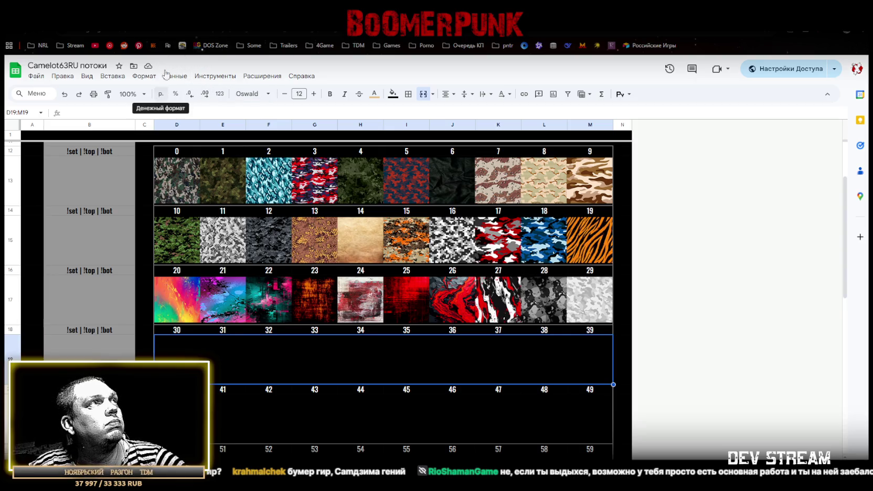
# Insert the 30–39 and 40–49 camo strips in-cell into image rows 19 and 21.
pyautogui.click(112, 76)
pyautogui.moveTo(135, 209)
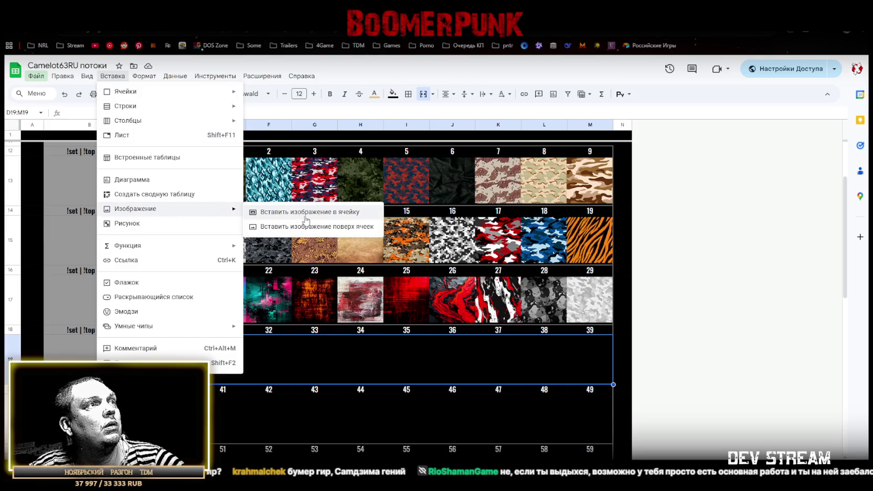
pyautogui.click(307, 212)
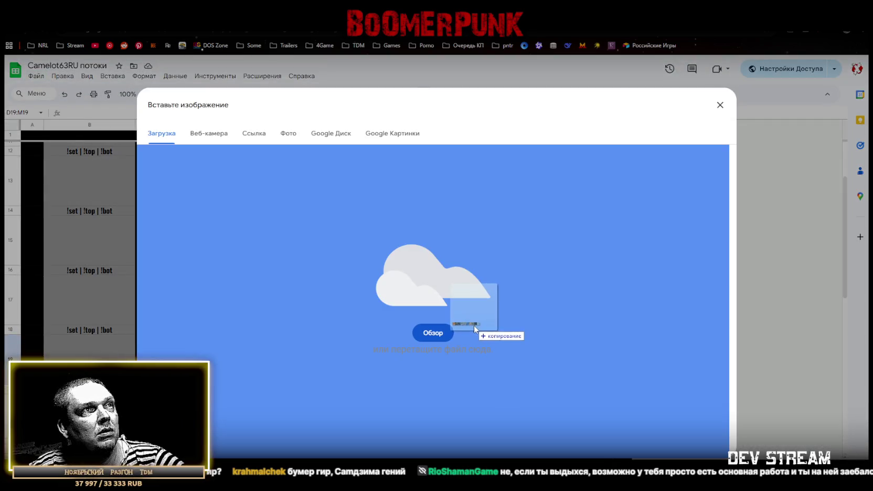
pyautogui.moveTo(483, 343); pyautogui.dragTo(472, 330)
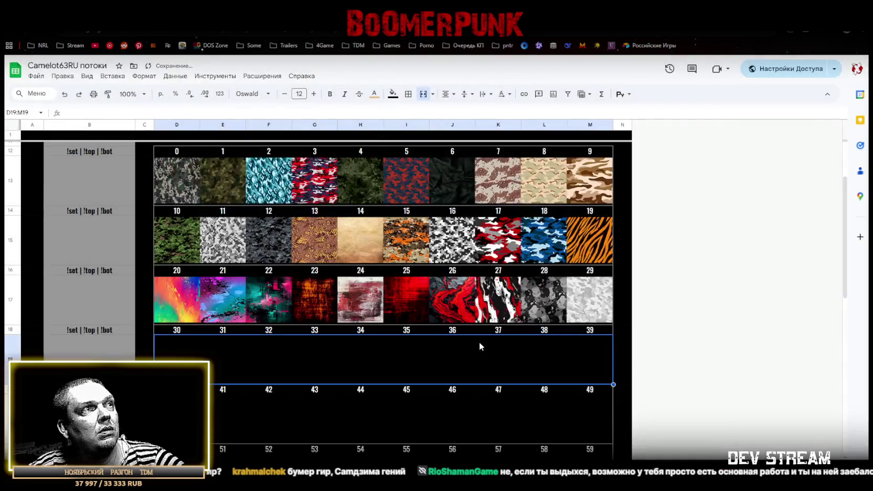
pyautogui.click(360, 418)
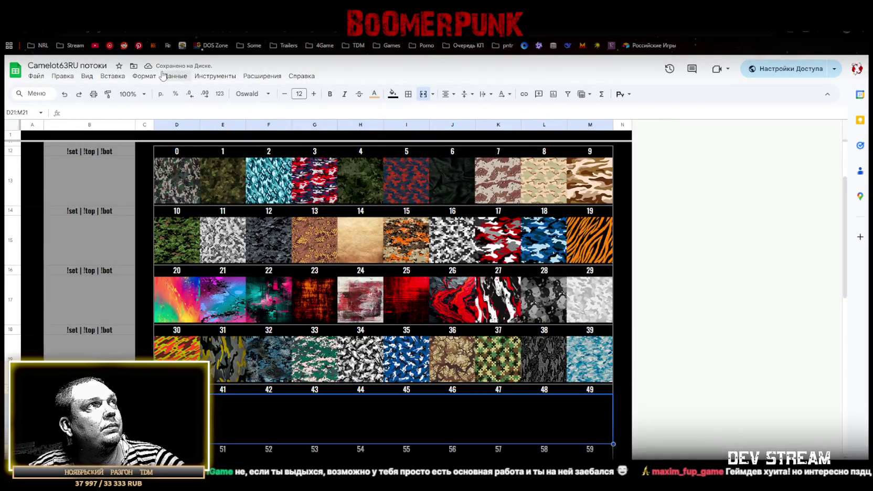
pyautogui.click(112, 76)
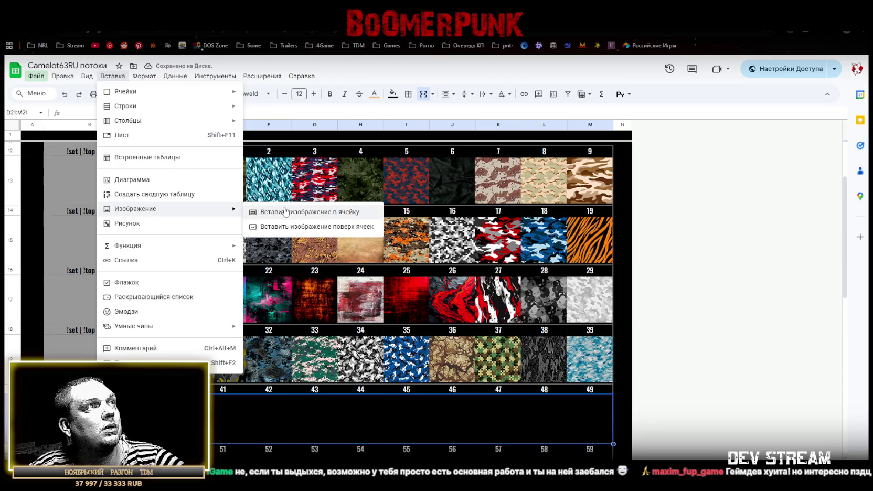
pyautogui.moveTo(135, 208)
pyautogui.click(287, 212)
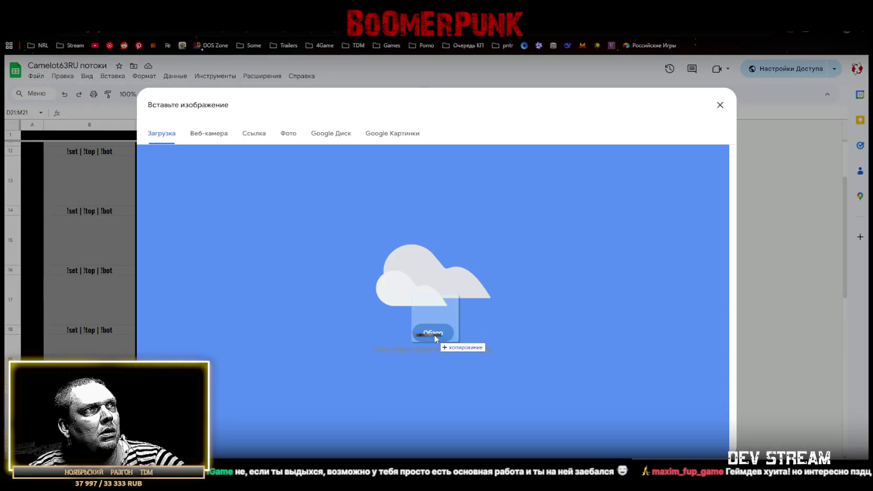
pyautogui.moveTo(428, 375); pyautogui.dragTo(419, 316)
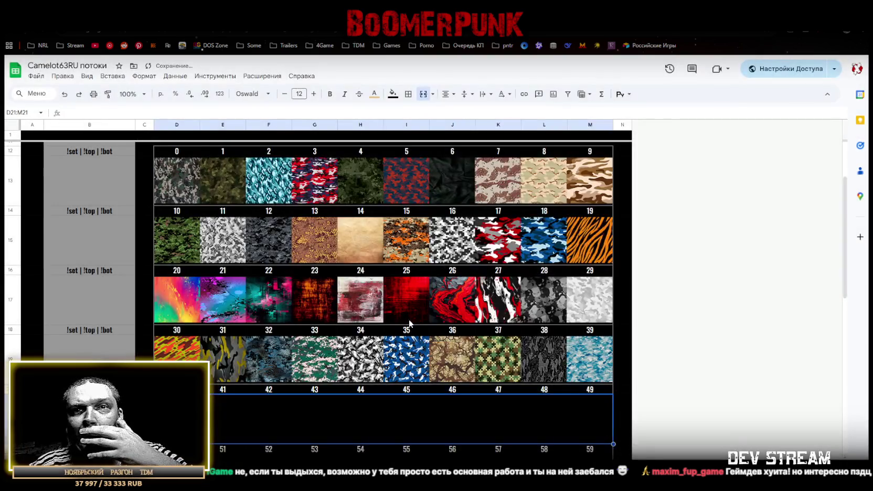
pyautogui.scroll(-3, 321, 405)
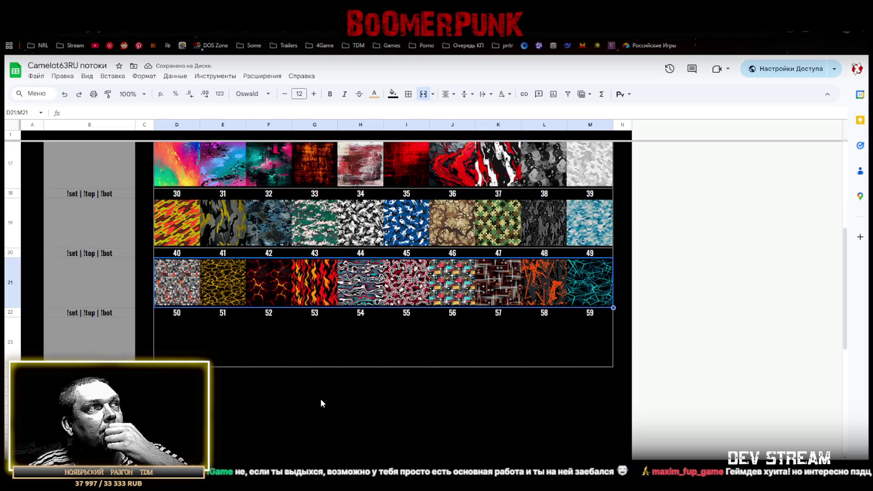
# Insert the 50–59 camo tile strip in-cell into merged cell D23:M23.
pyautogui.click(178, 351)
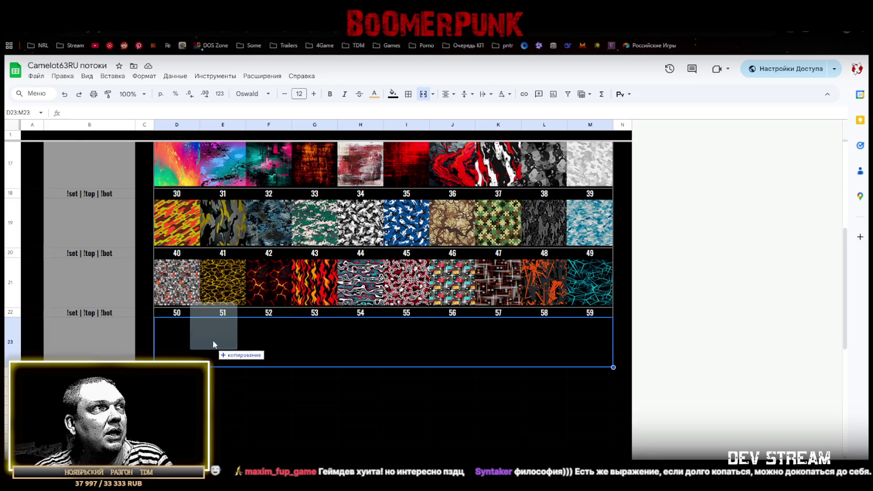
pyautogui.moveTo(218, 400); pyautogui.dragTo(223, 341)
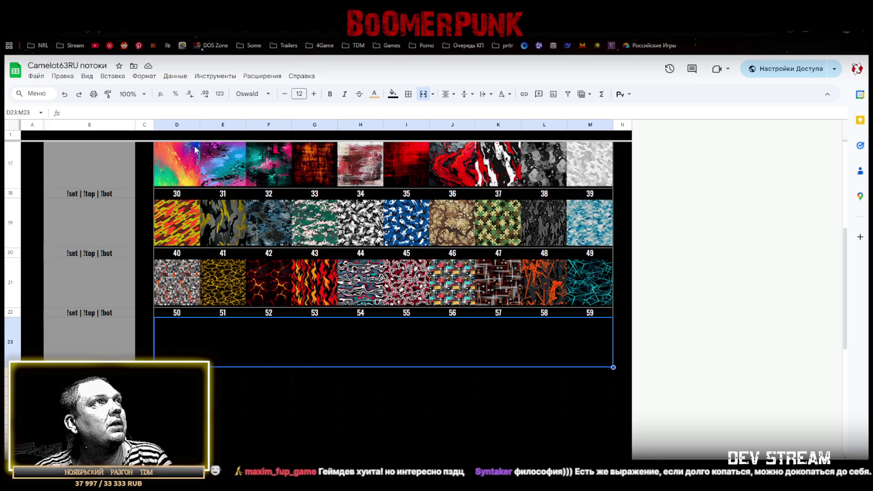
pyautogui.click(113, 76)
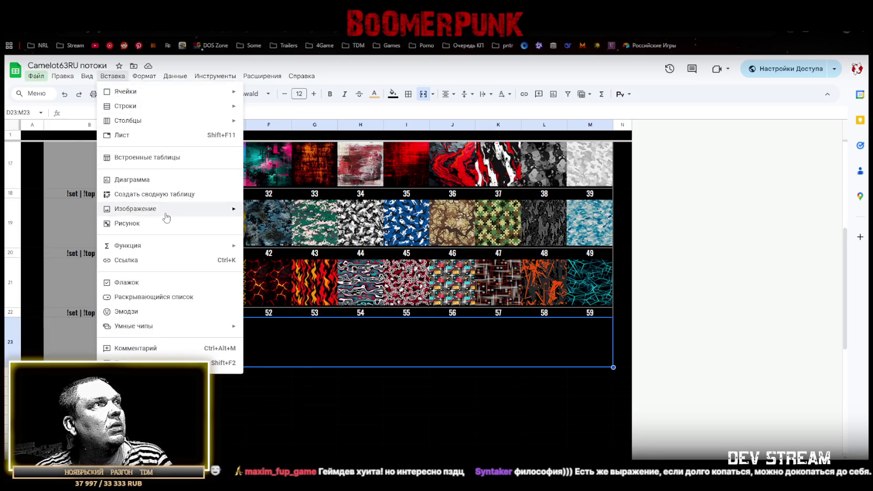
pyautogui.moveTo(135, 209)
pyautogui.click(303, 215)
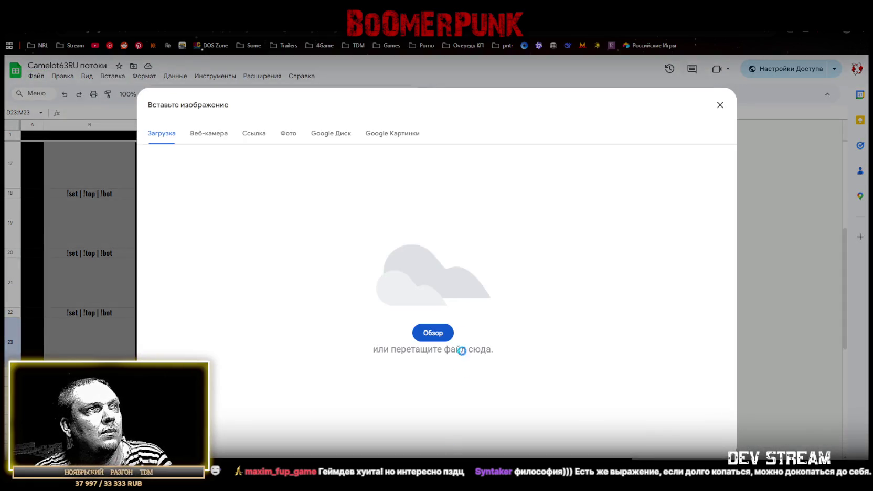
pyautogui.moveTo(457, 371); pyautogui.dragTo(432, 306)
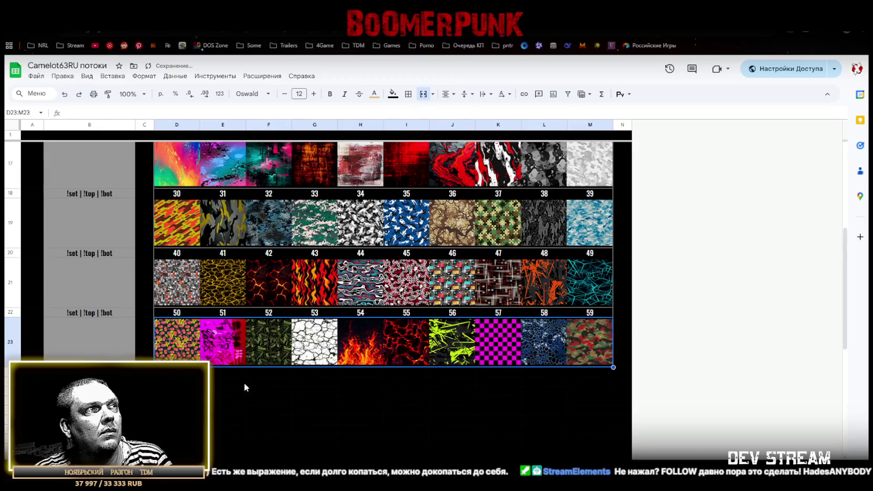
pyautogui.click(218, 400)
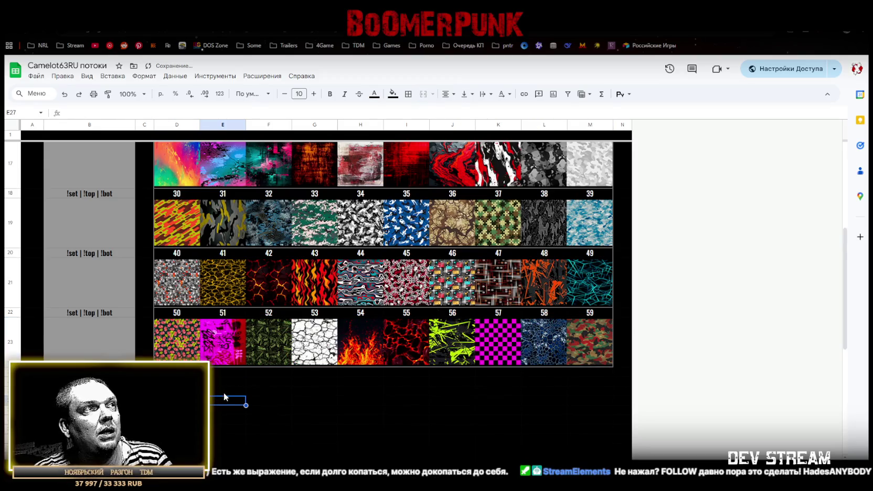
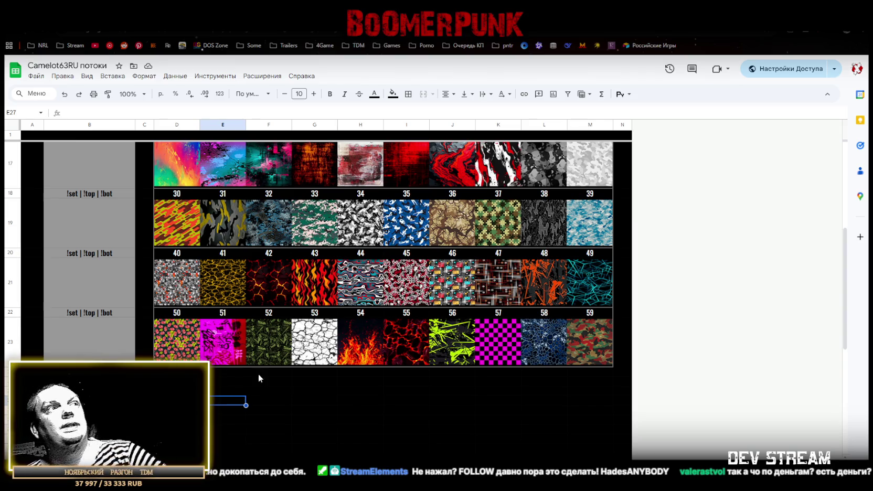
# Inspect the first pattern row and the '!set | !top | !bot' label cell without editing.
pyautogui.scroll(2, 312, 325)
pyautogui.scroll(2, 341, 328)
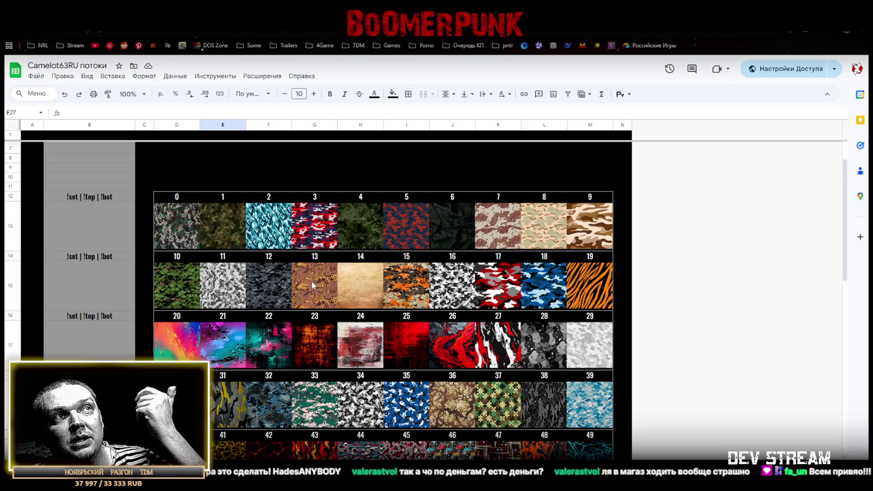
pyautogui.scroll(-1, 313, 285)
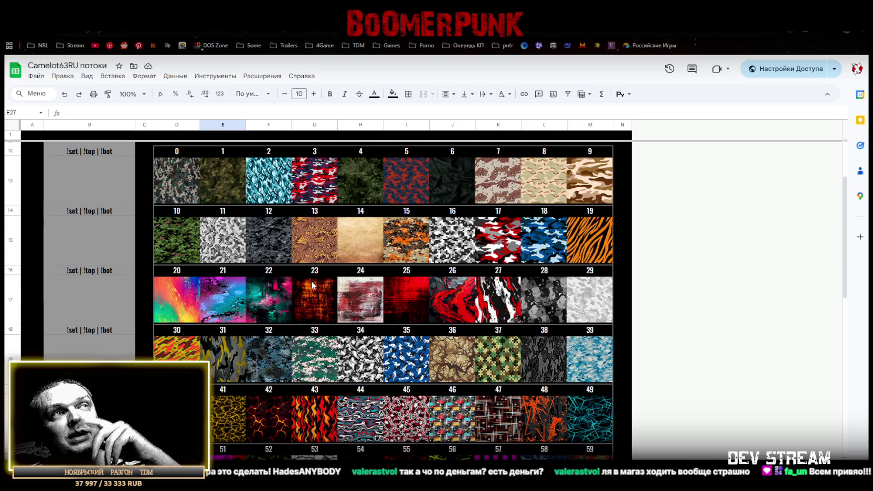
pyautogui.click(623, 177)
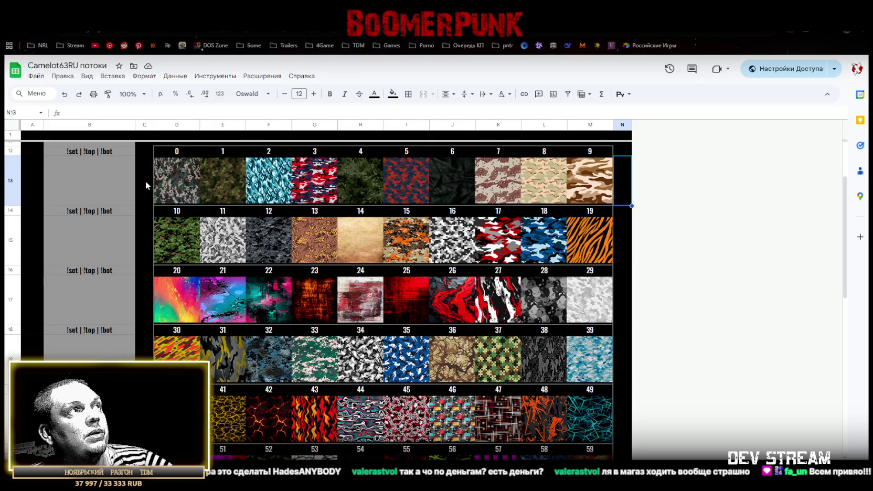
pyautogui.moveTo(145, 180); pyautogui.dragTo(639, 205)
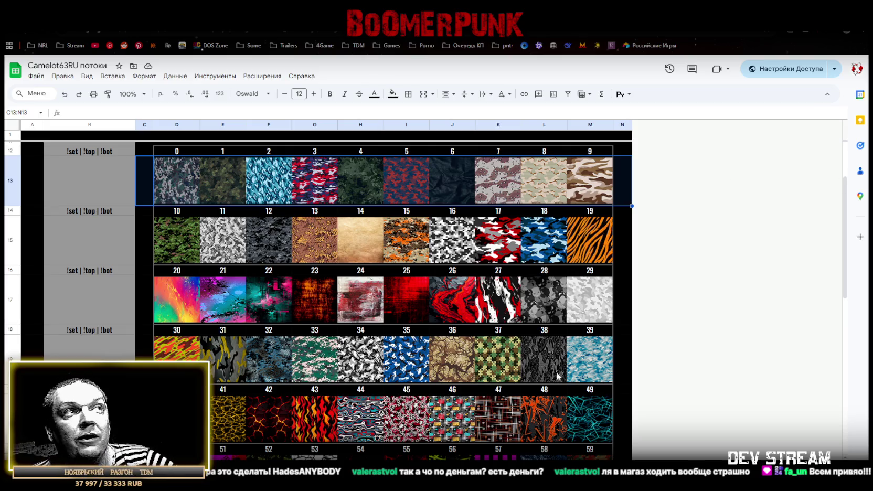
pyautogui.click(65, 182)
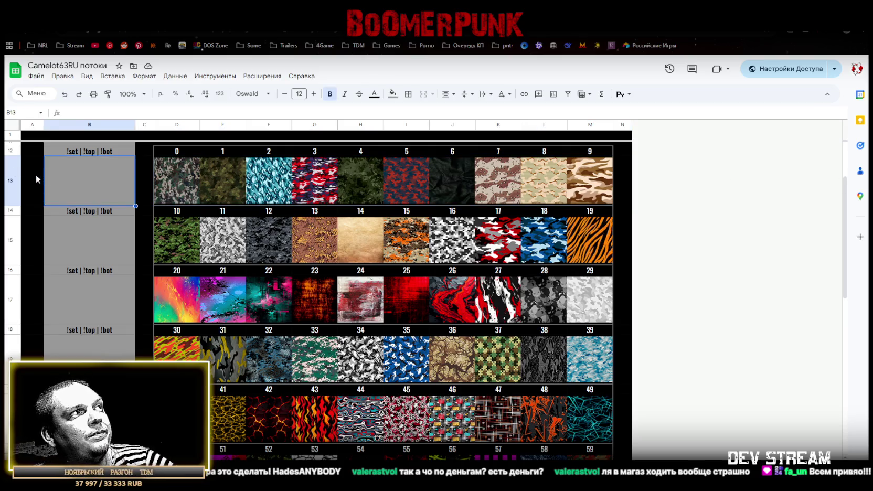
pyautogui.click(69, 153)
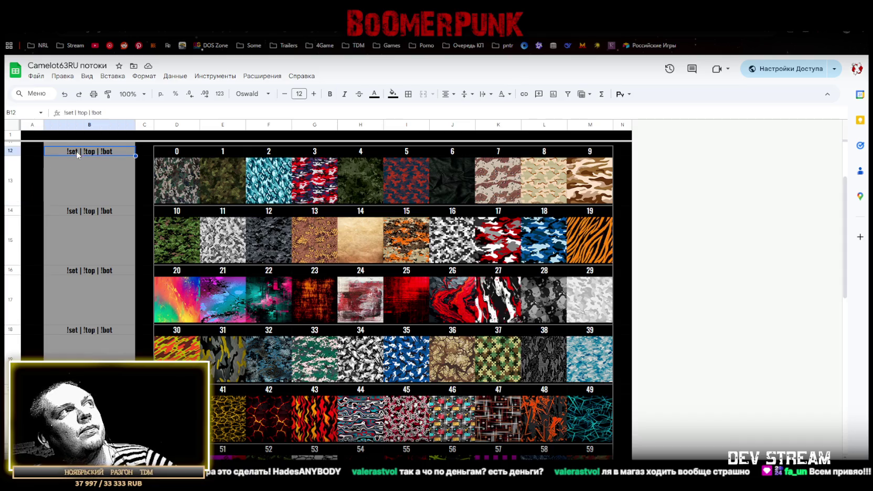
pyautogui.tripleClick(116, 113)
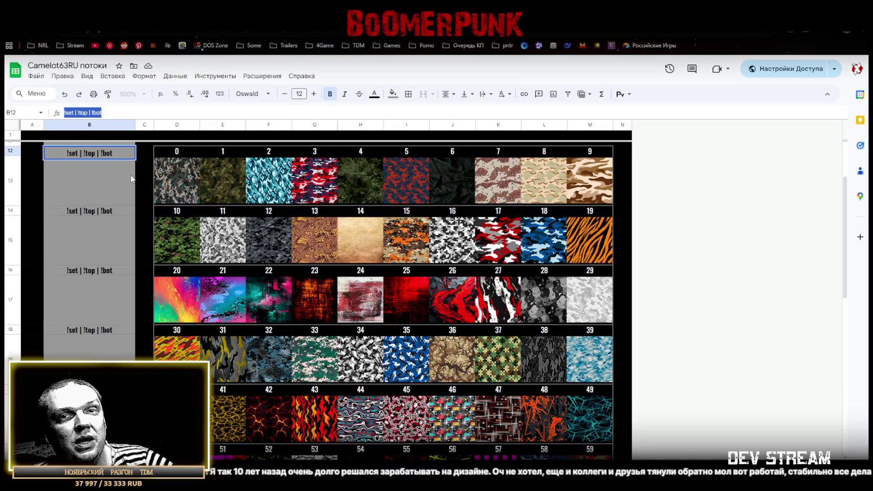
pyautogui.click(98, 176)
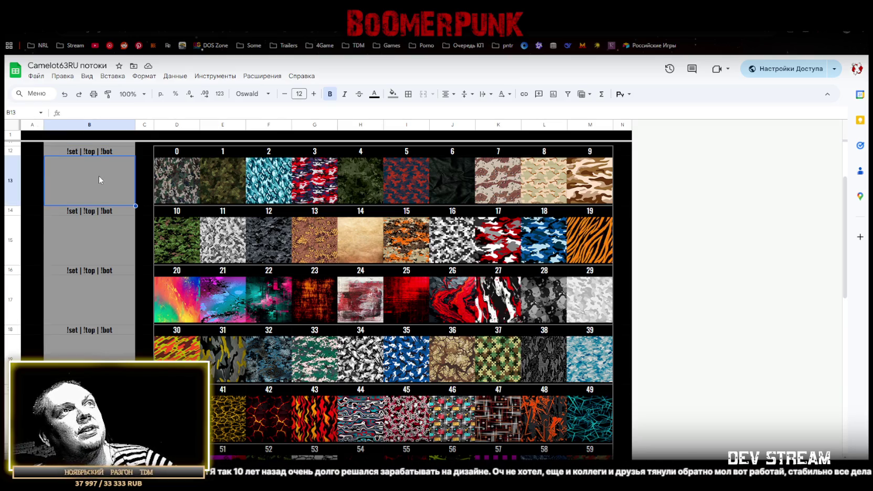
pyautogui.scroll(-2, 255, 214)
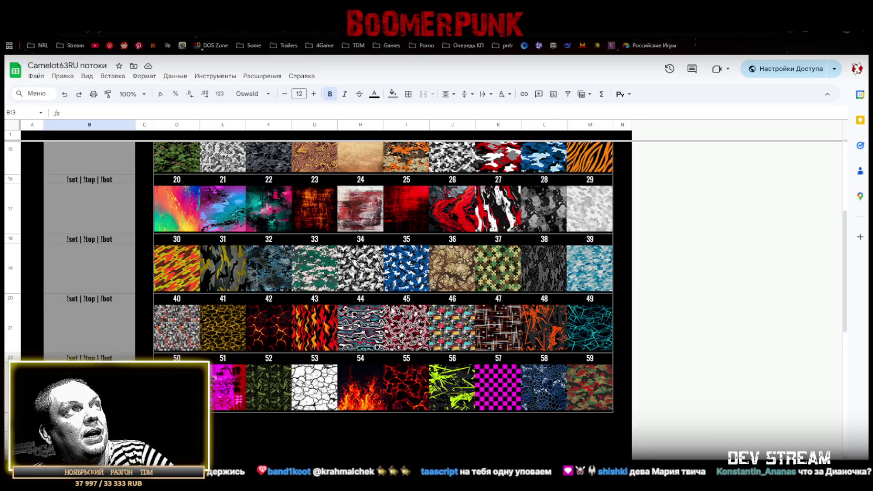
pyautogui.scroll(3, 397, 320)
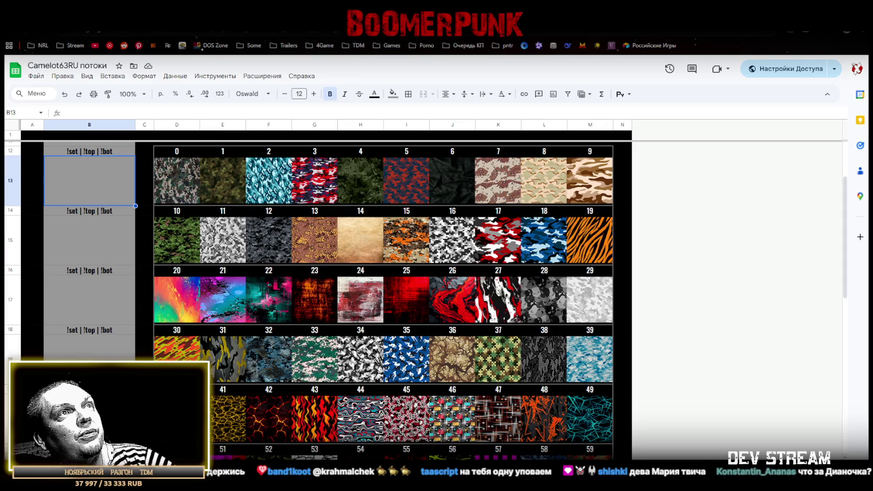
# Check the numbered pattern grid block and the cells beside its rows.
pyautogui.moveTo(173, 154); pyautogui.dragTo(568, 340)
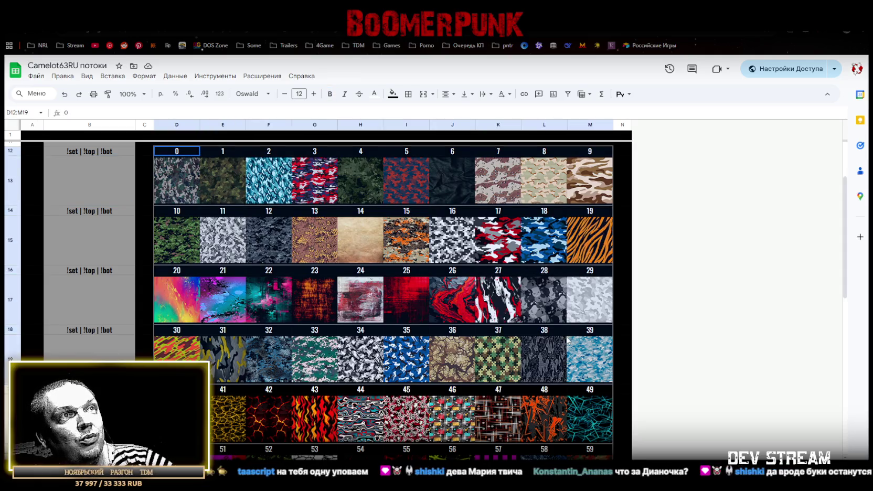
pyautogui.scroll(-3, 568, 340)
pyautogui.keyDown('shift'); pyautogui.click(600, 392); pyautogui.keyUp('shift')
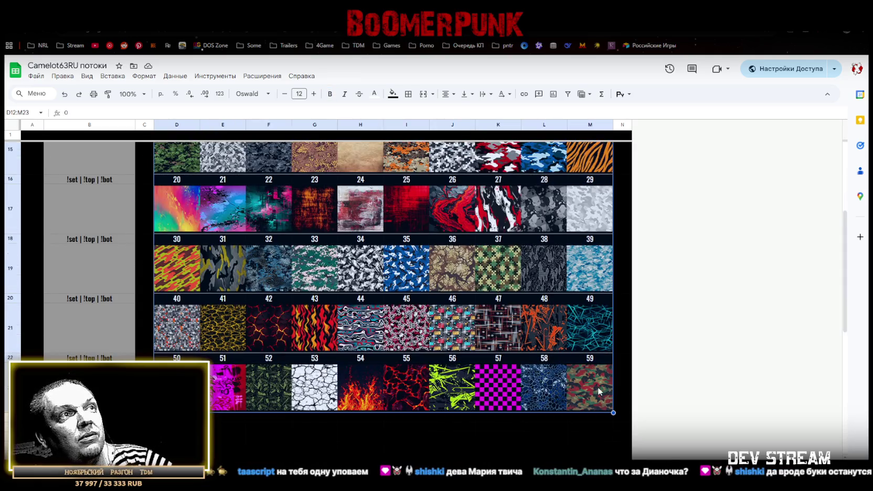
pyautogui.click(628, 373)
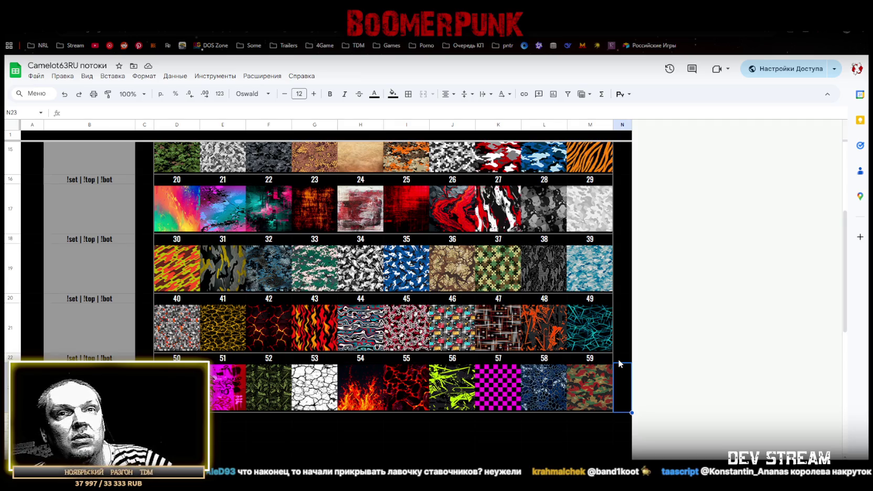
pyautogui.click(620, 350)
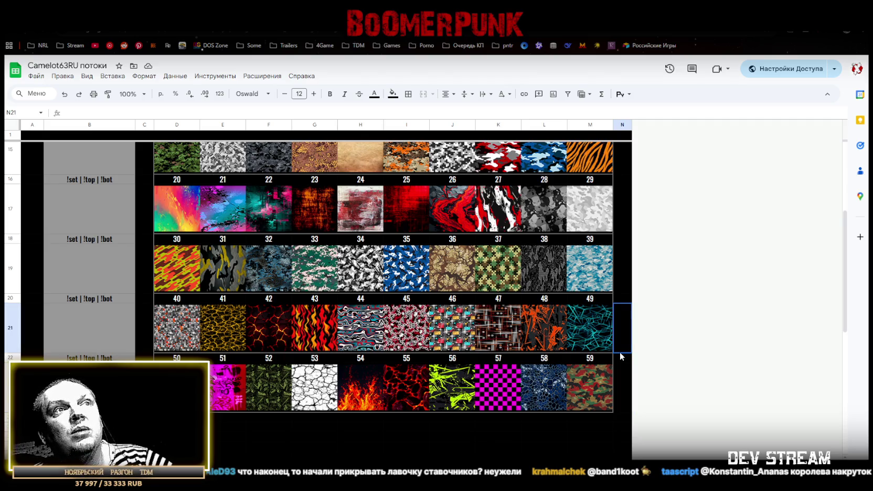
pyautogui.click(622, 359)
pyautogui.scroll(5, 315, 305)
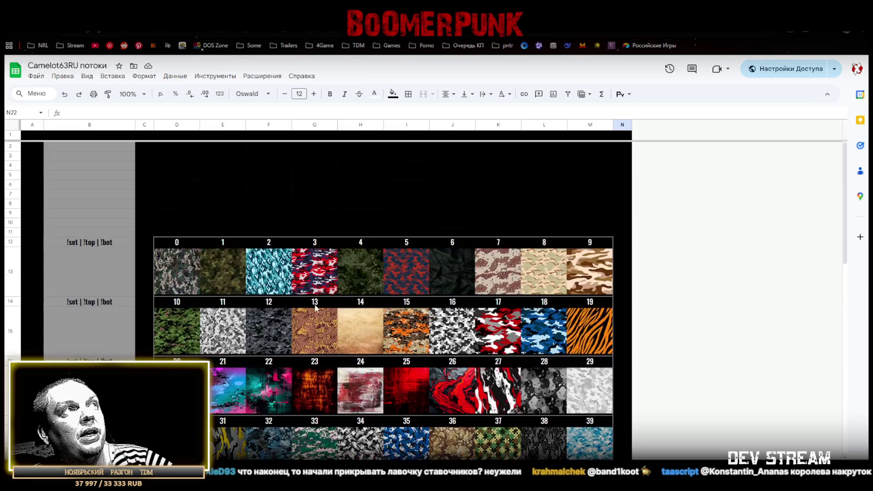
pyautogui.click(142, 234)
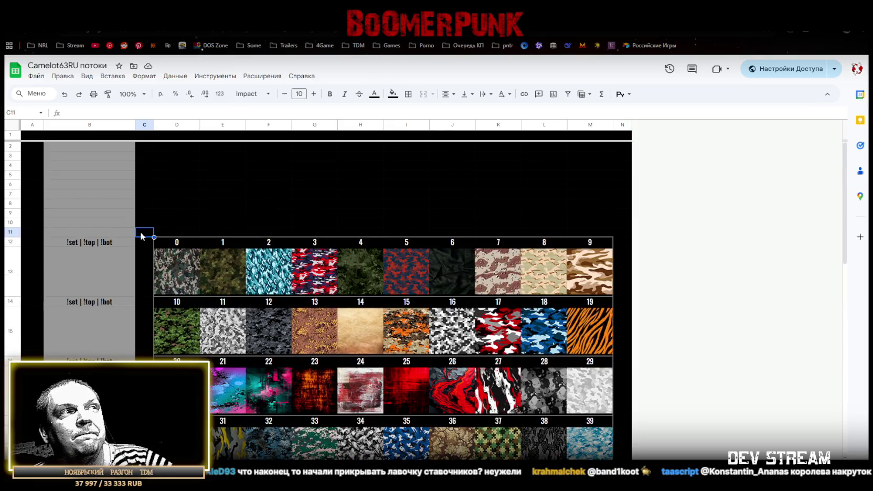
pyautogui.click(84, 270)
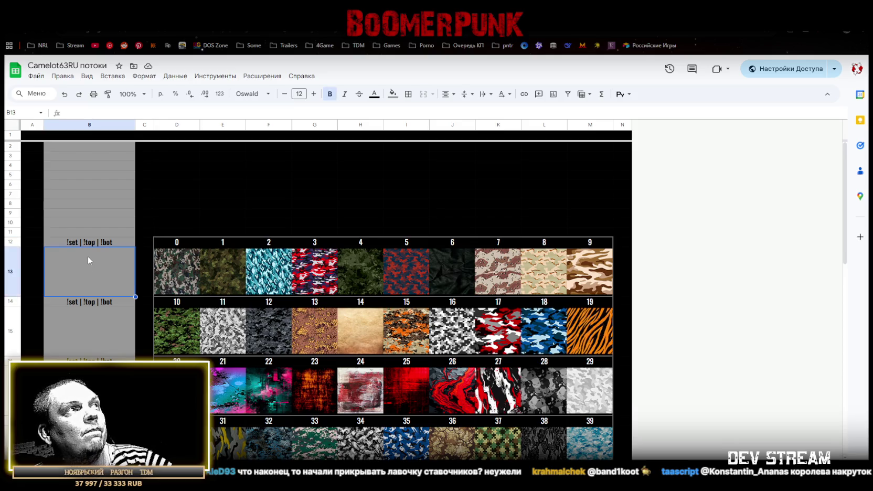
# Insert eight blank rows below rows 3–10, then leave cell B2 empty.
pyautogui.click(12, 147)
pyautogui.moveTo(13, 158); pyautogui.dragTo(10, 222)
pyautogui.rightClick(9, 222)
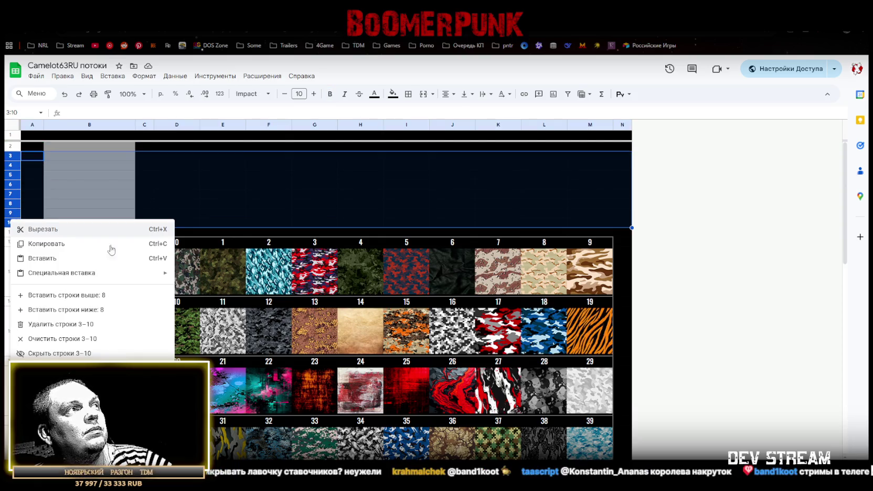
pyautogui.click(94, 310)
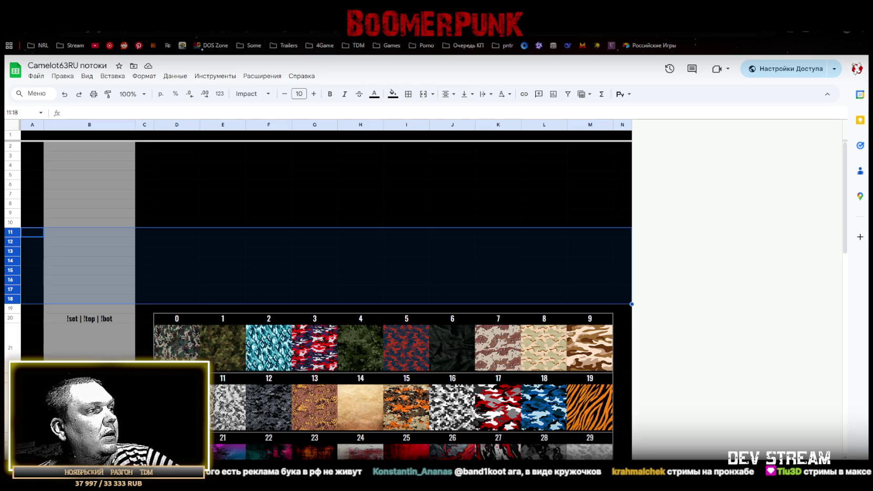
pyautogui.click(117, 112)
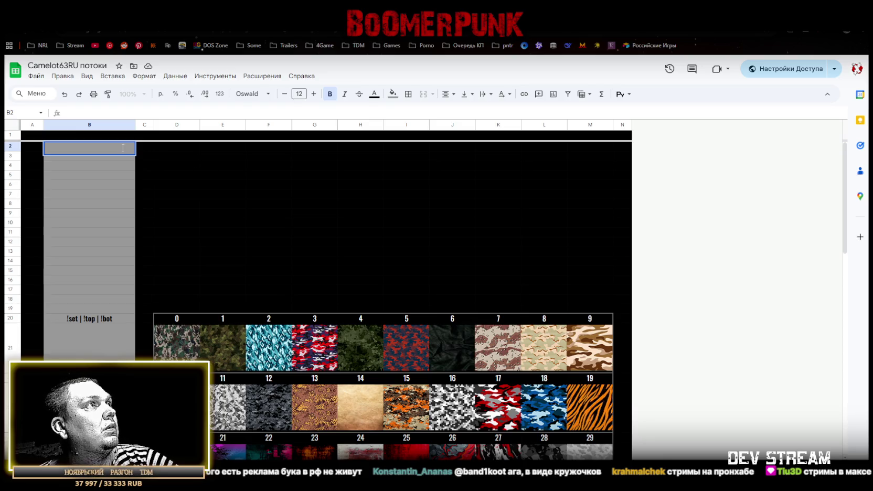
pyautogui.press('Escape')
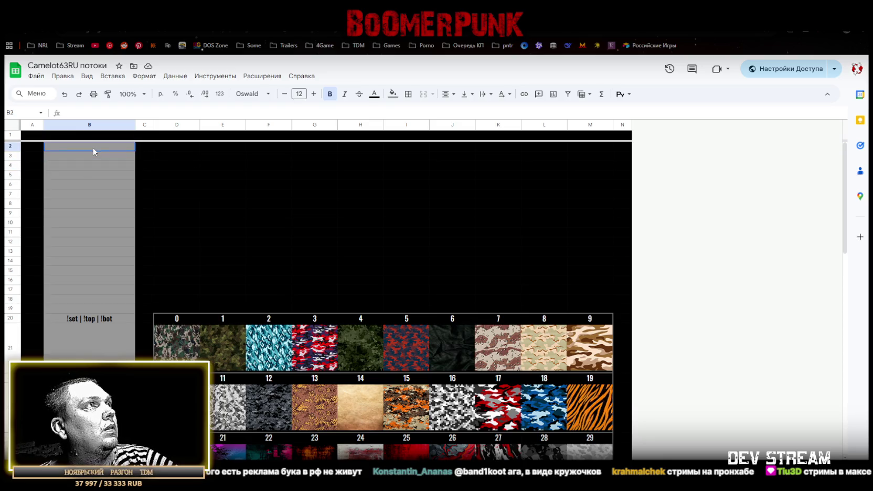
# Paste the bot command list into column B and fill B2:B16 grey.
pyautogui.hotkey('ctrl', 'v')
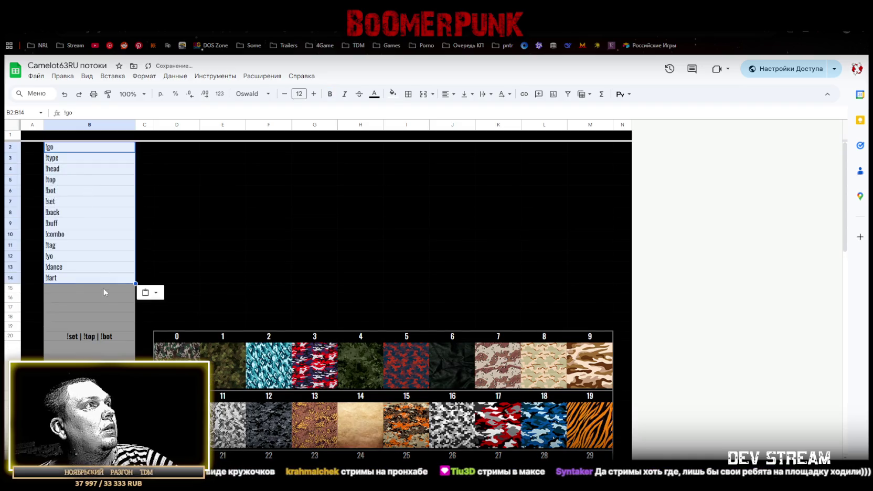
pyautogui.moveTo(99, 299); pyautogui.dragTo(97, 153)
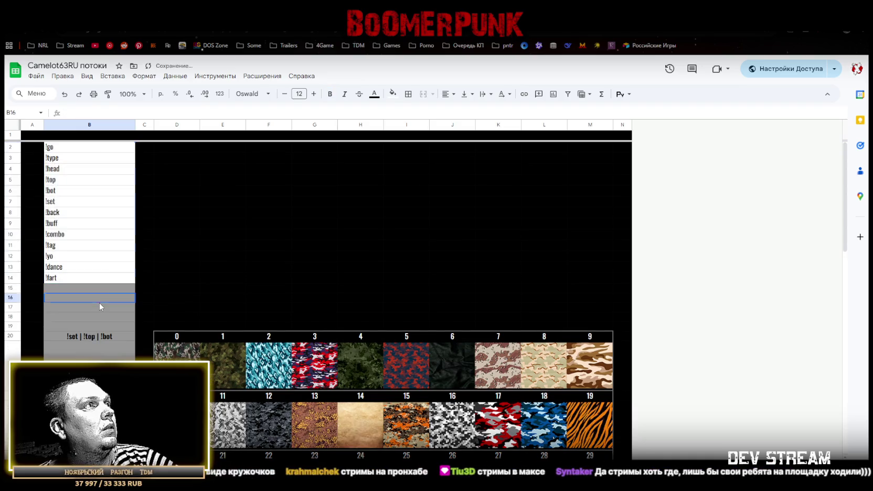
pyautogui.click(393, 94)
pyautogui.click(402, 128)
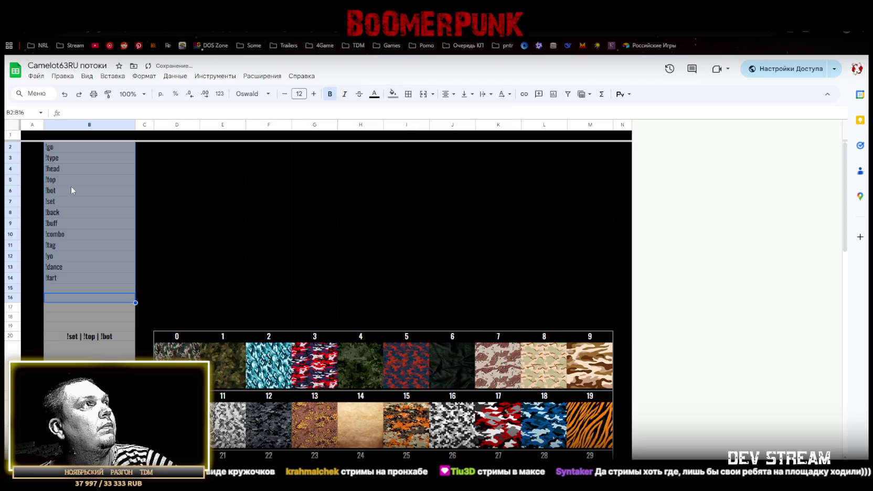
pyautogui.click(72, 147)
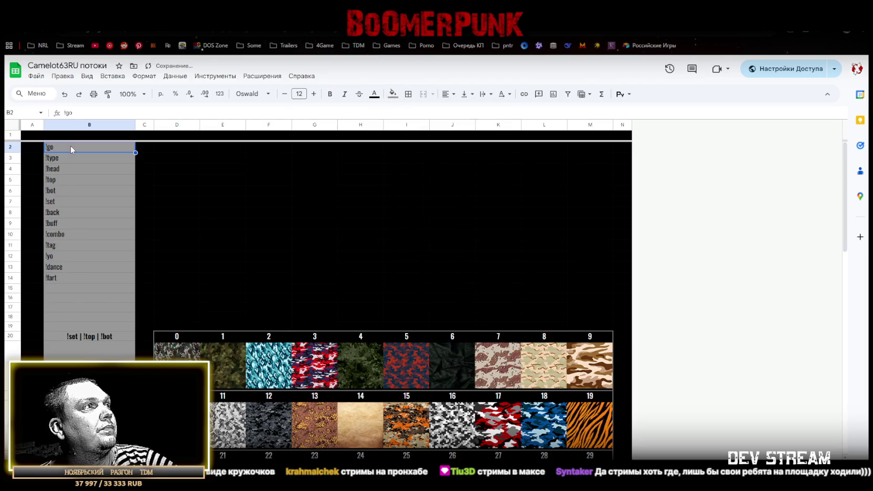
pyautogui.click(78, 338)
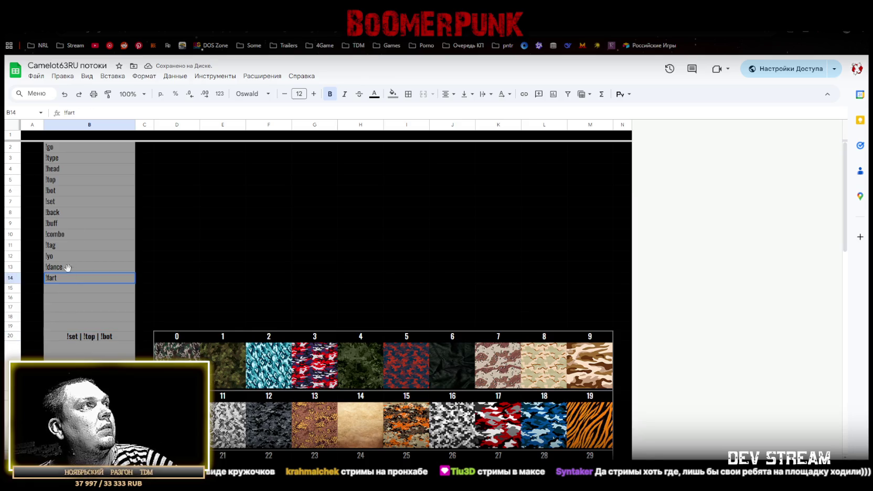
# Make the commands !go through !fart bold and centred.
pyautogui.moveTo(67, 277); pyautogui.dragTo(69, 149)
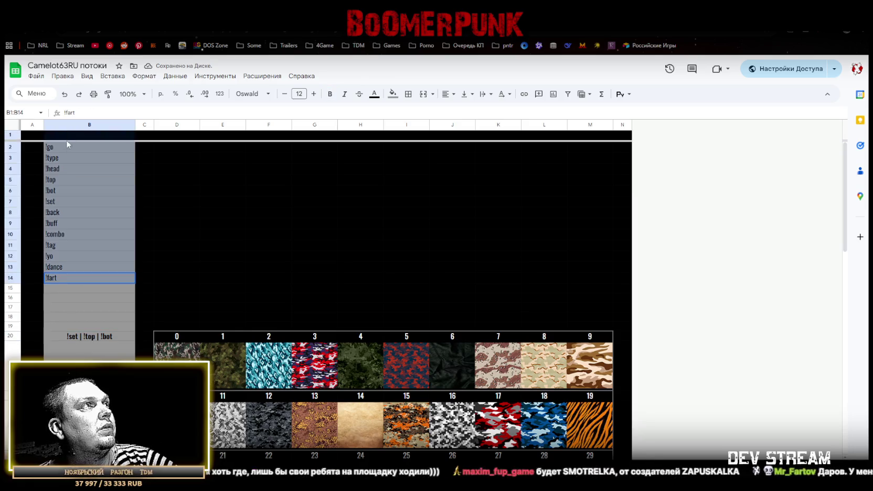
pyautogui.click(329, 95)
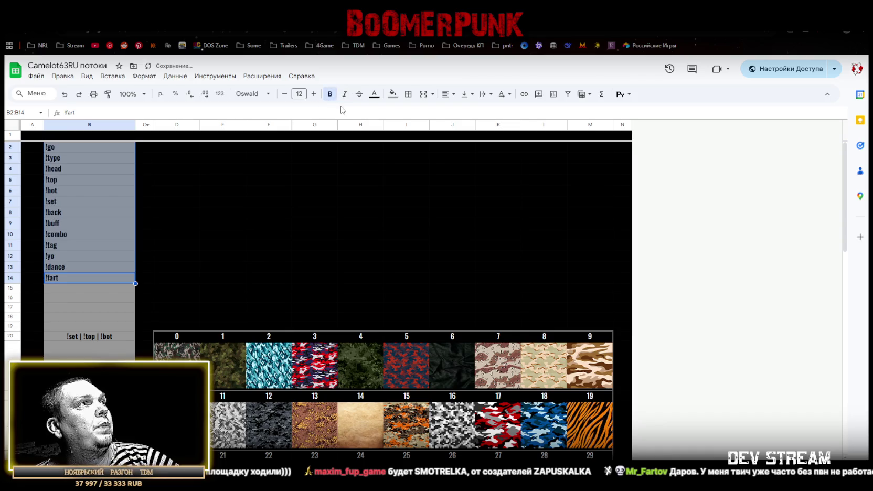
pyautogui.click(446, 94)
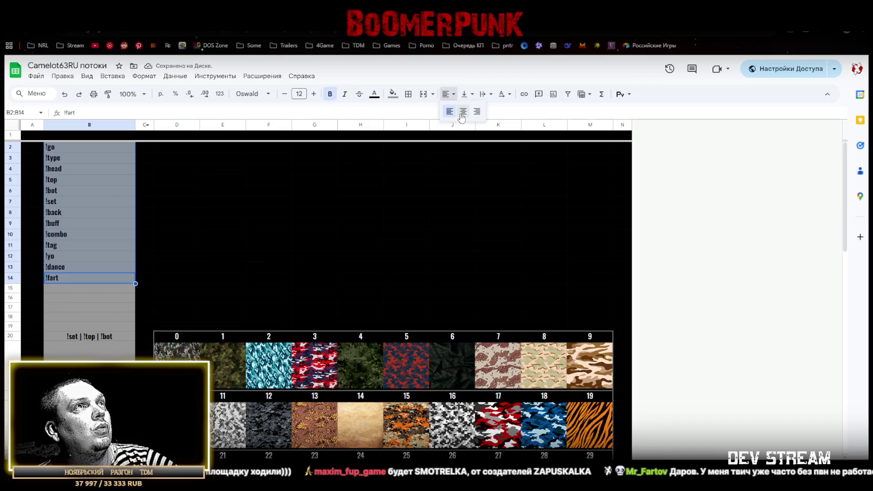
pyautogui.click(462, 112)
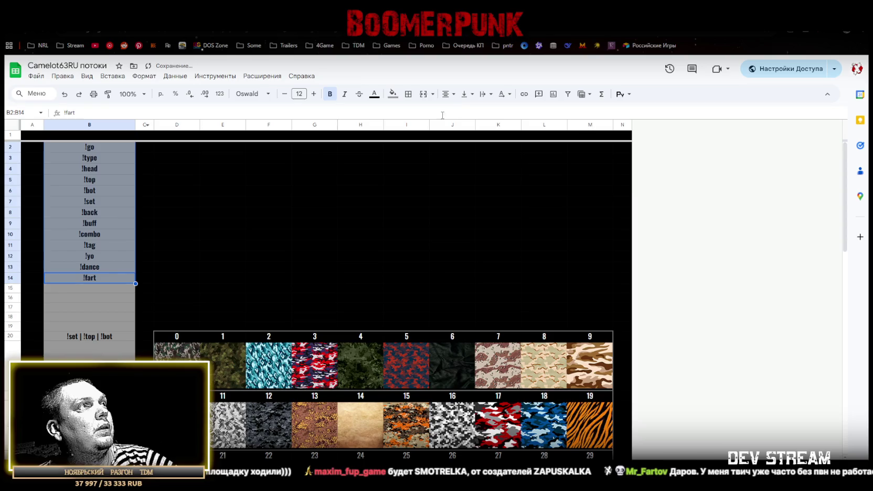
pyautogui.click(99, 146)
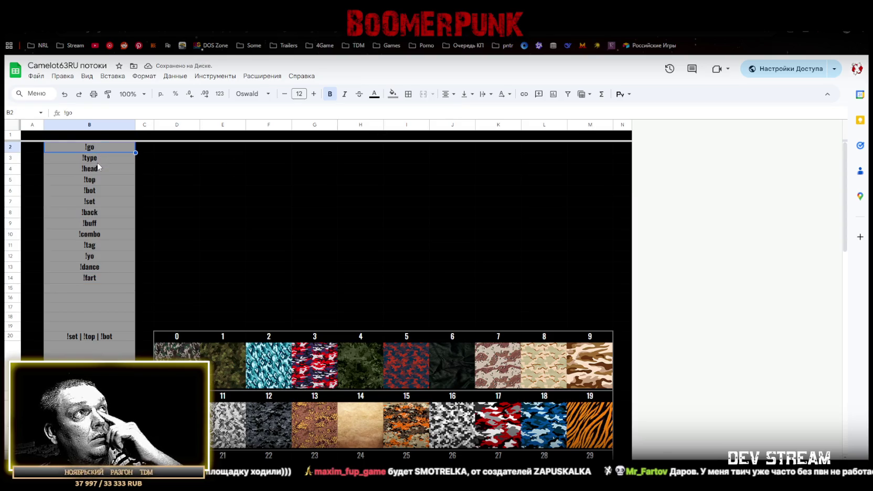
pyautogui.rightClick(10, 159)
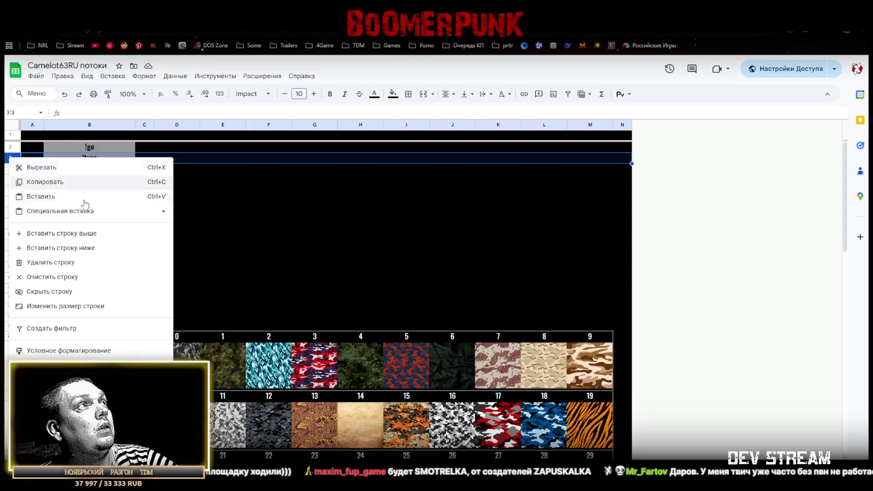
# Insert an empty row and move it to row 2 so !go starts in row 3.
pyautogui.click(74, 233)
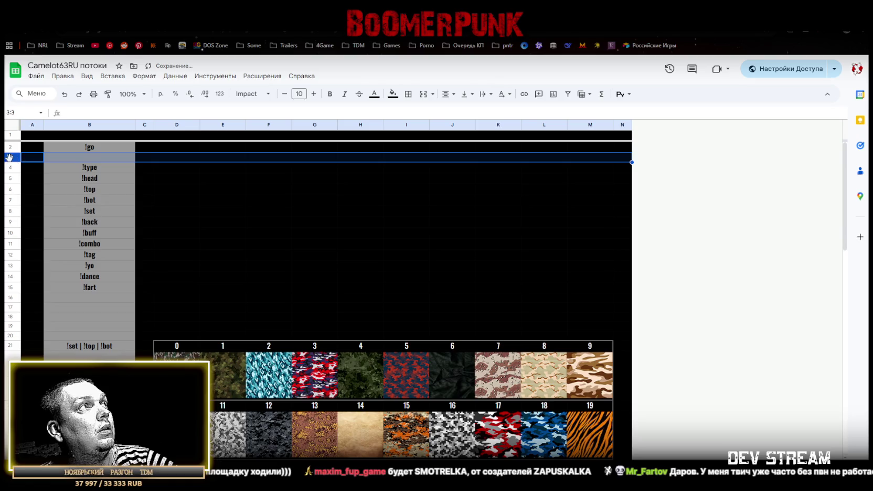
pyautogui.moveTo(10, 157); pyautogui.dragTo(11, 147)
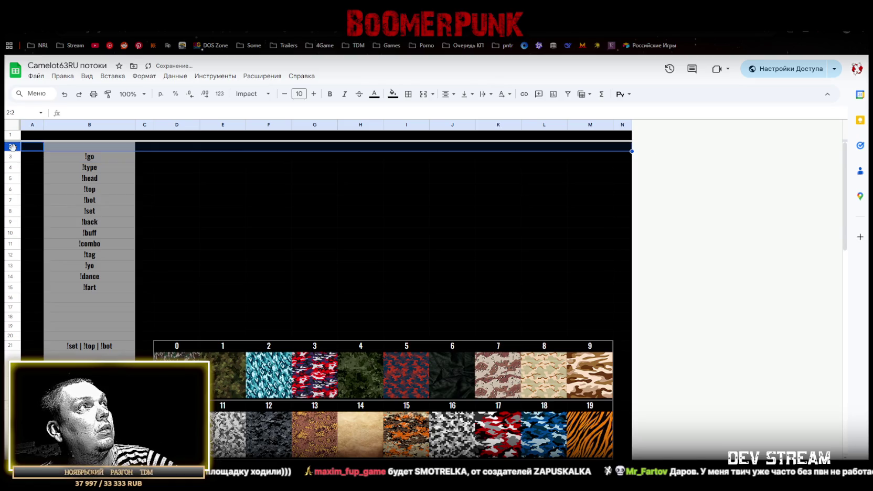
pyautogui.moveTo(12, 147); pyautogui.dragTo(16, 150)
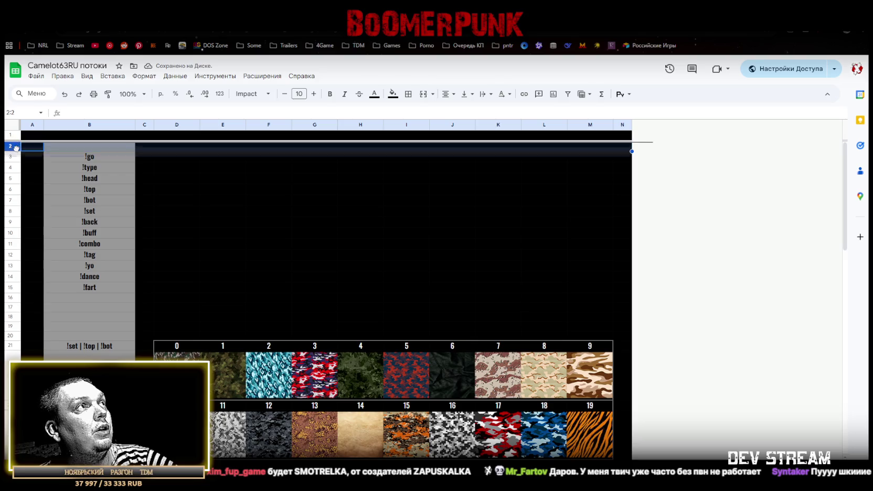
pyautogui.hotkey('ctrl', 'c')
pyautogui.press('Escape')
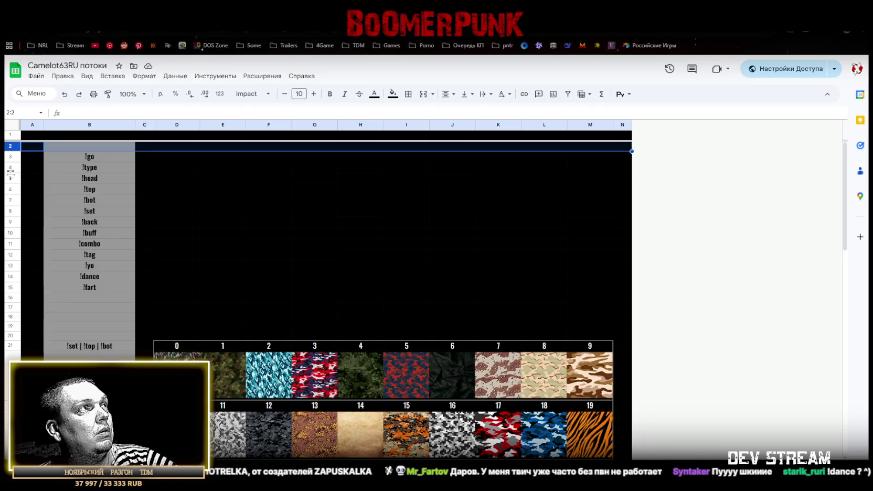
# Freeze the top two rows of the sheet and select A2:B2.
pyautogui.click(11, 188)
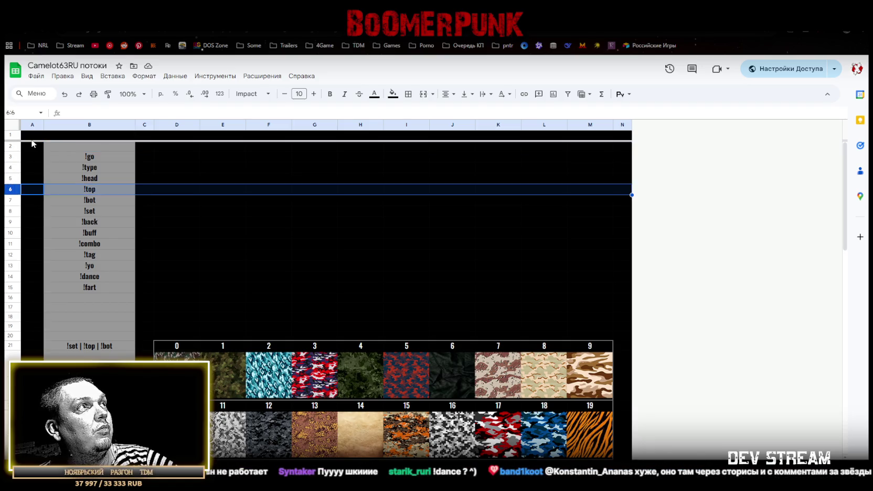
pyautogui.moveTo(32, 141); pyautogui.dragTo(29, 150)
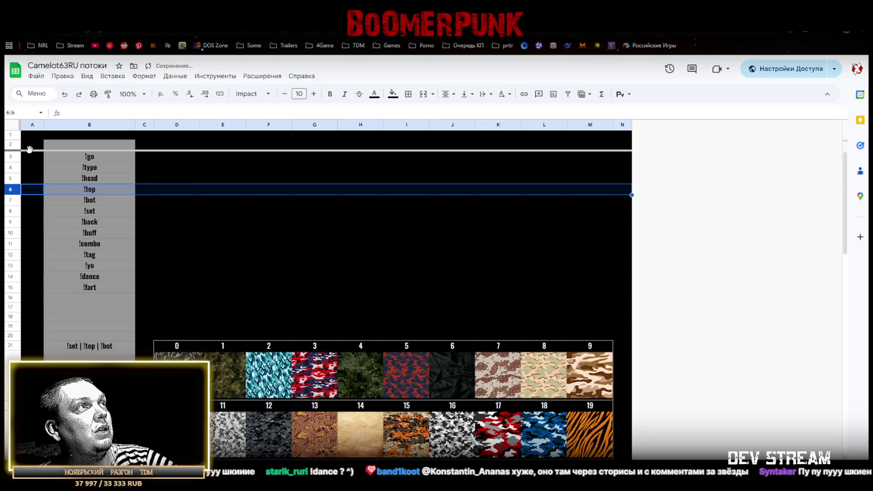
pyautogui.moveTo(28, 147); pyautogui.dragTo(89, 145)
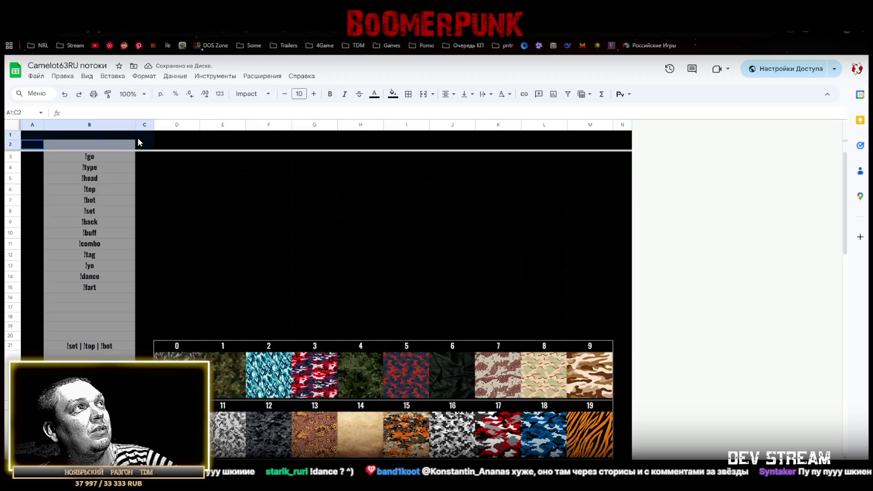
pyautogui.click(374, 96)
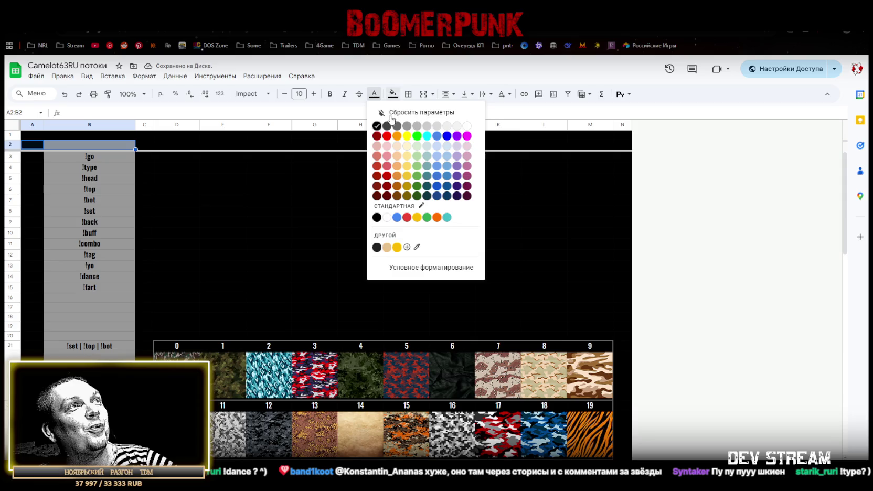
# Give the empty A2:B2 cells a new text colour and a black fill.
pyautogui.click(375, 126)
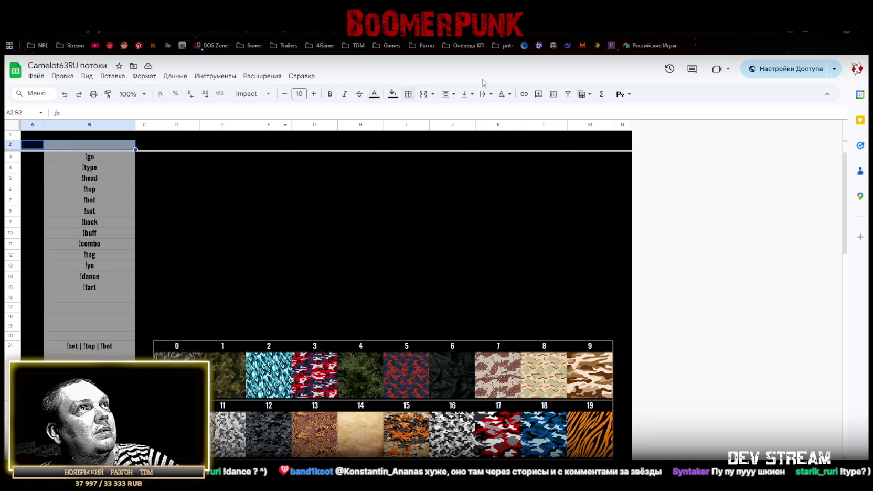
pyautogui.click(392, 94)
pyautogui.click(397, 129)
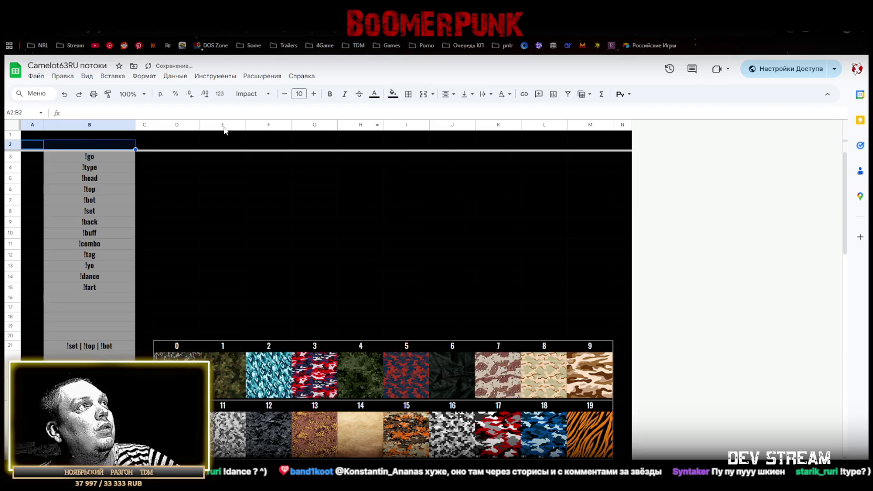
pyautogui.click(152, 158)
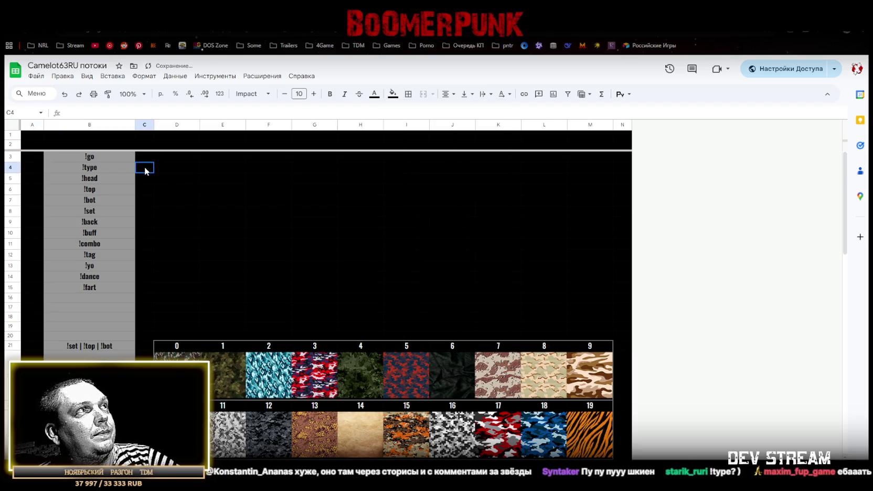
pyautogui.click(105, 169)
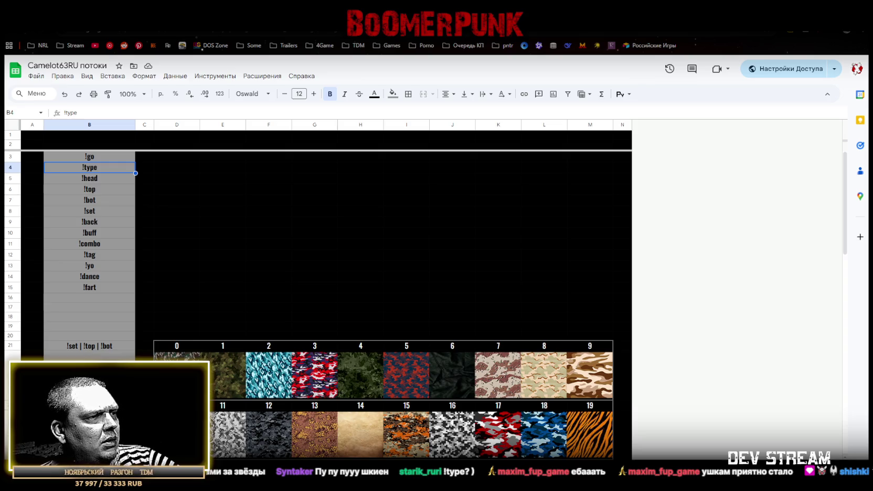
# Like the playing track in the music player, then return to the sheet.
pyautogui.hotkey('alt', 'Tab')
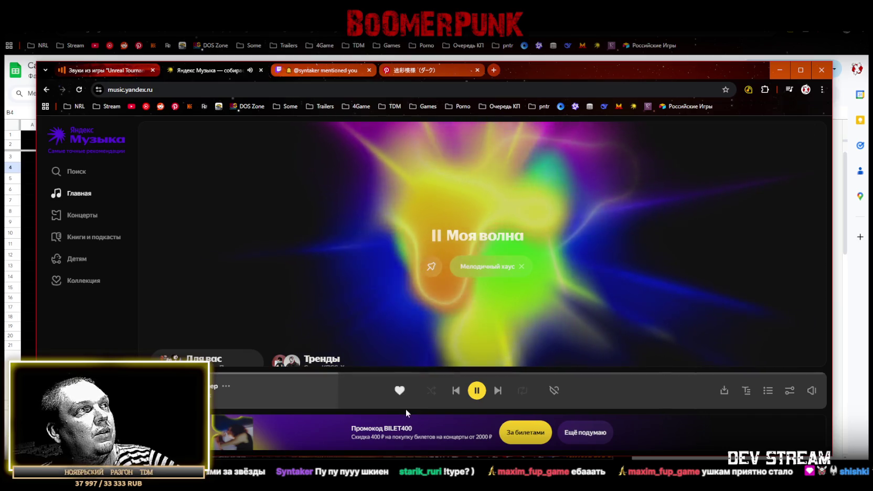
pyautogui.click(406, 393)
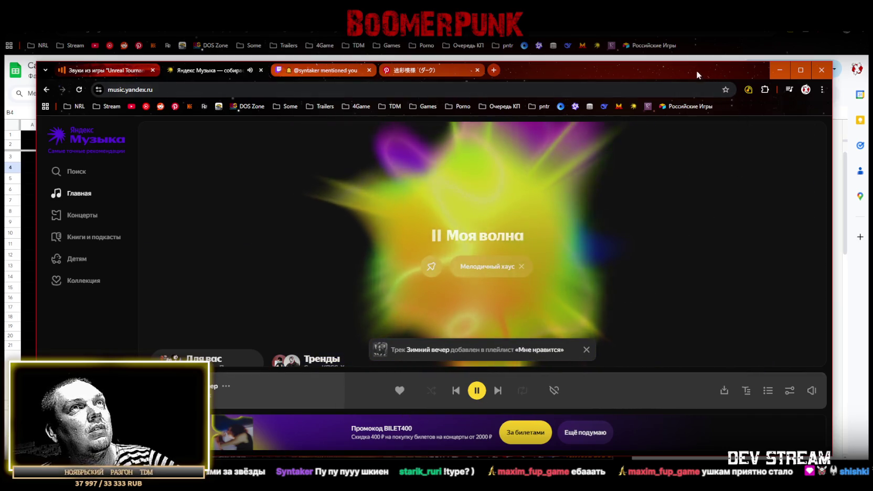
pyautogui.hotkey('alt', 'Tab')
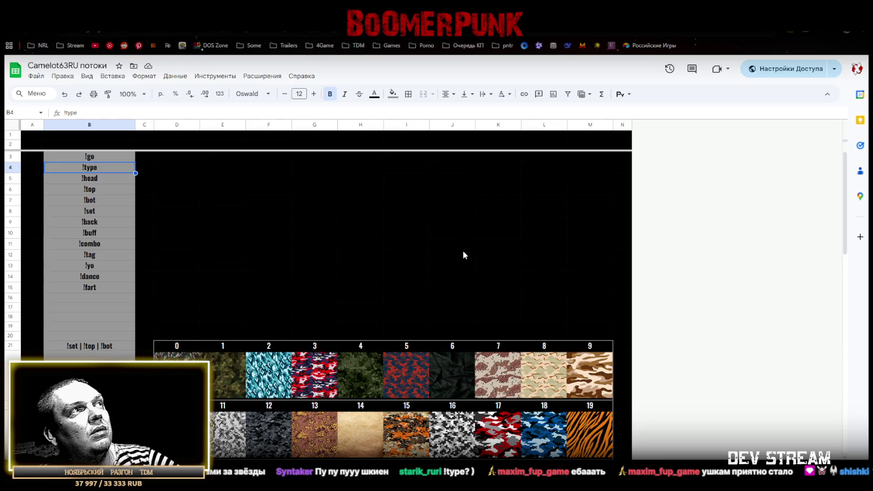
# Set text wrapping to overflow on cells D3:D15 beside the command list.
pyautogui.click(104, 179)
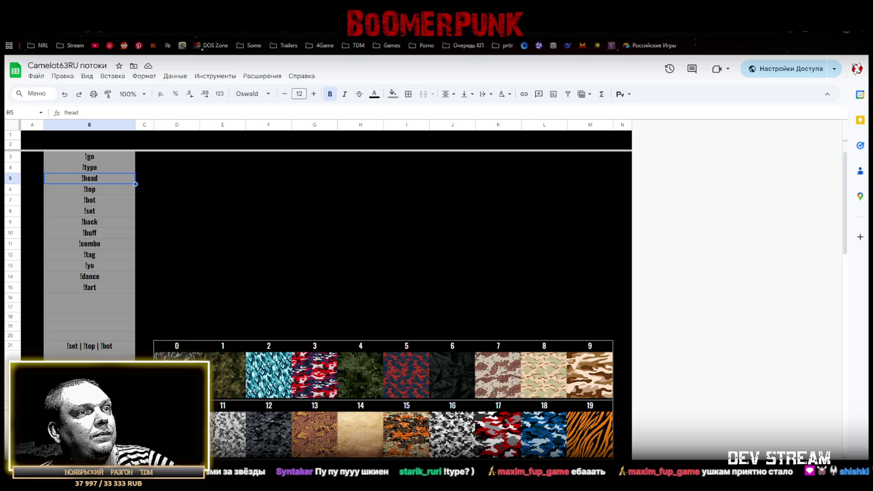
pyautogui.click(147, 166)
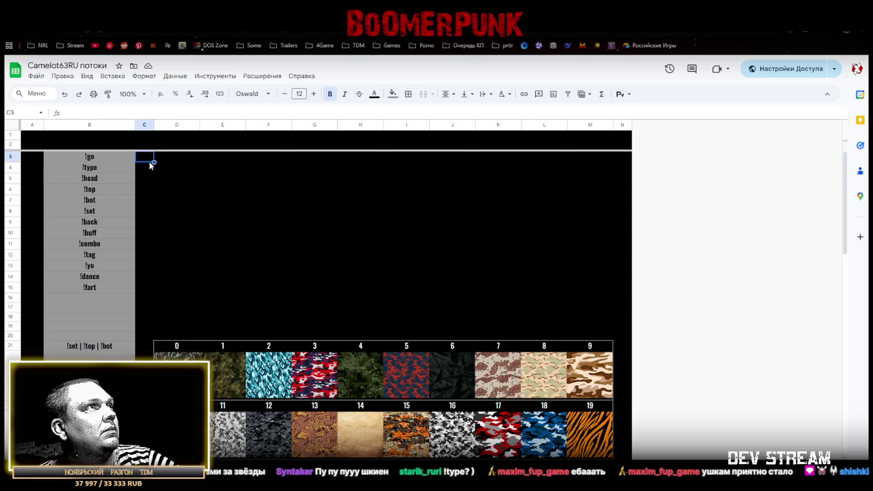
pyautogui.click(168, 160)
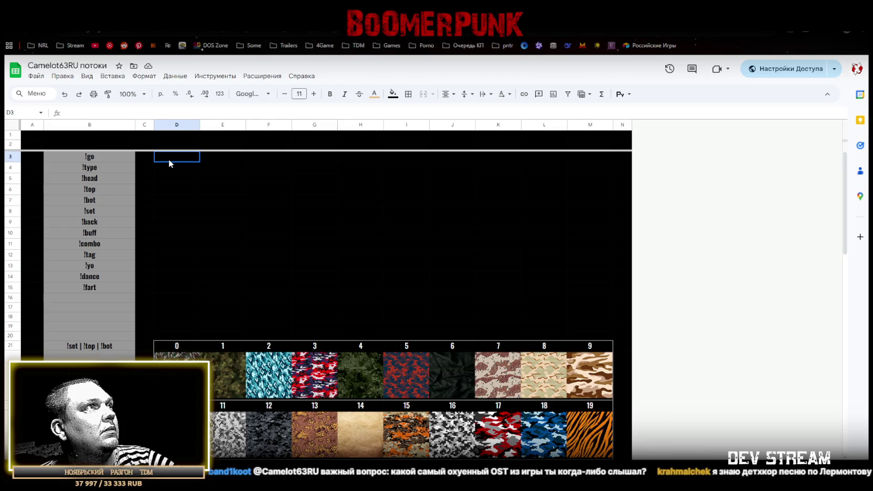
pyautogui.moveTo(167, 159); pyautogui.dragTo(585, 160)
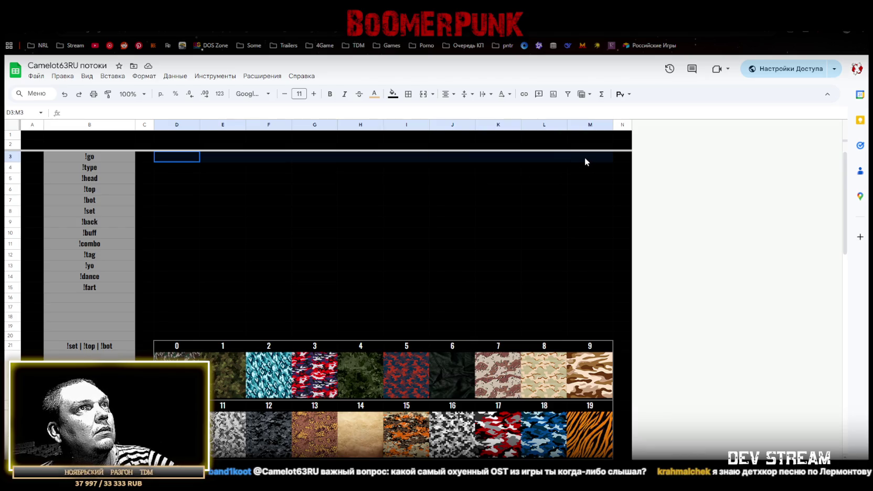
pyautogui.click(180, 159)
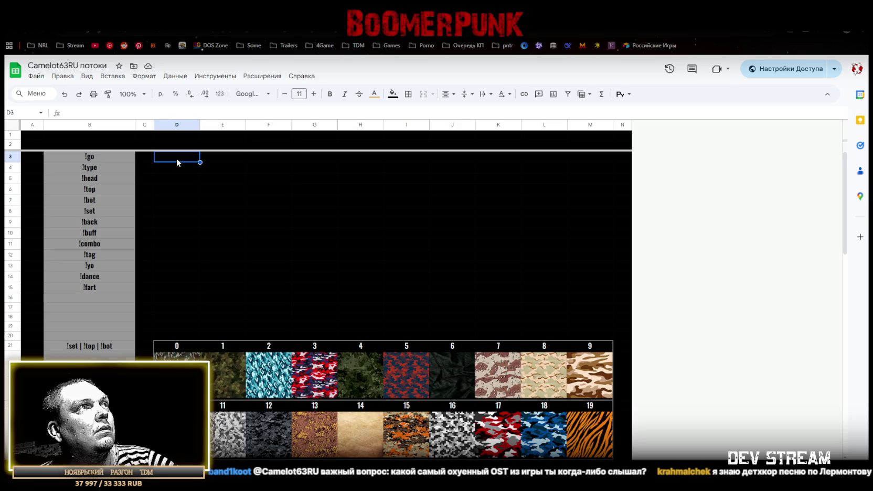
pyautogui.moveTo(176, 161); pyautogui.dragTo(591, 160)
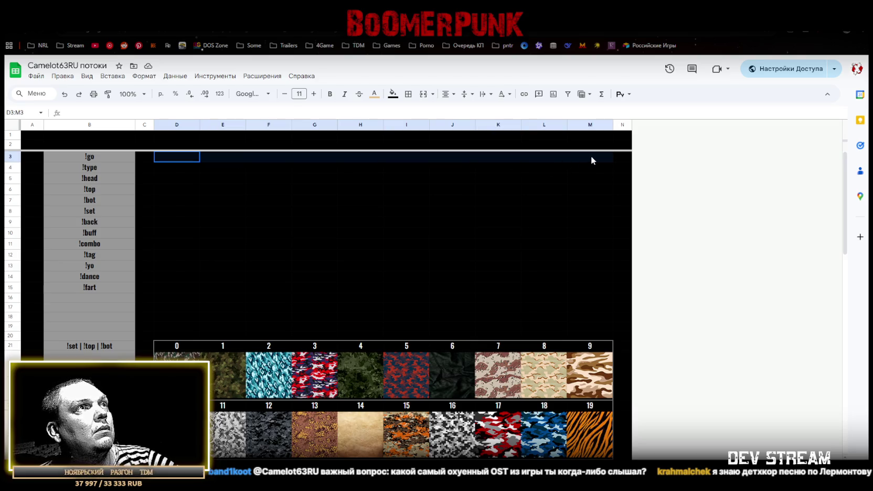
pyautogui.click(170, 156)
pyautogui.moveTo(169, 156); pyautogui.dragTo(175, 288)
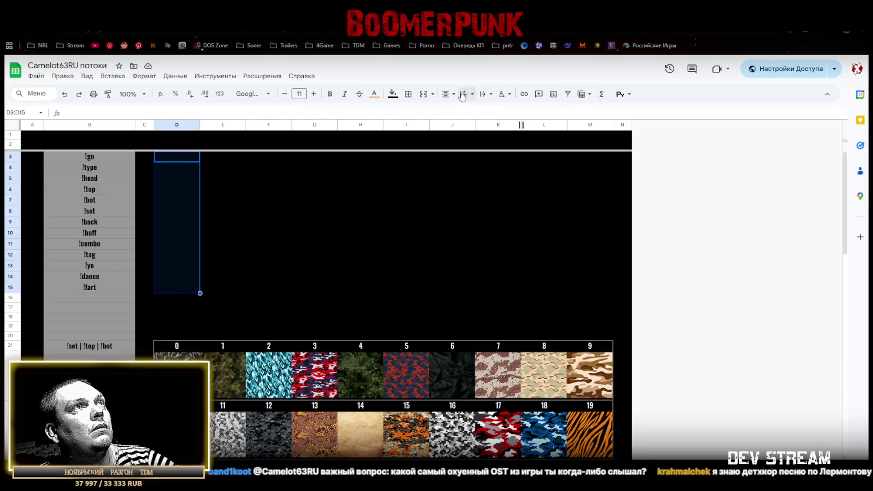
pyautogui.click(491, 94)
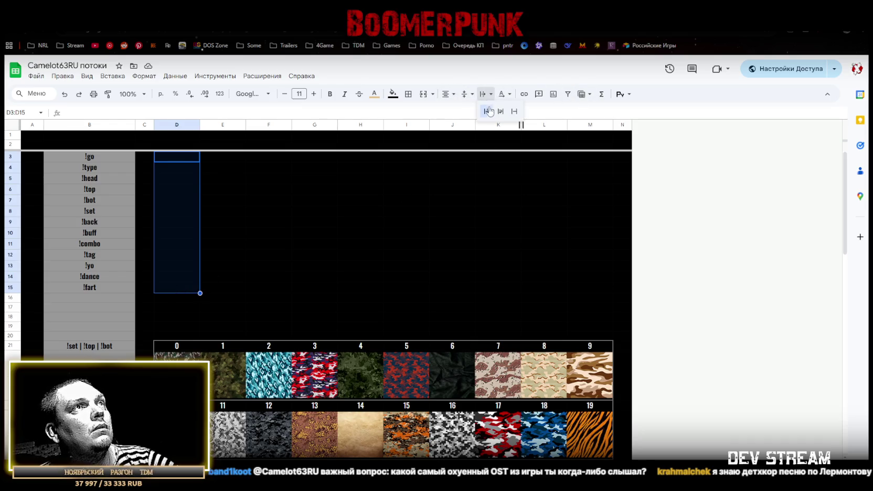
pyautogui.click(484, 113)
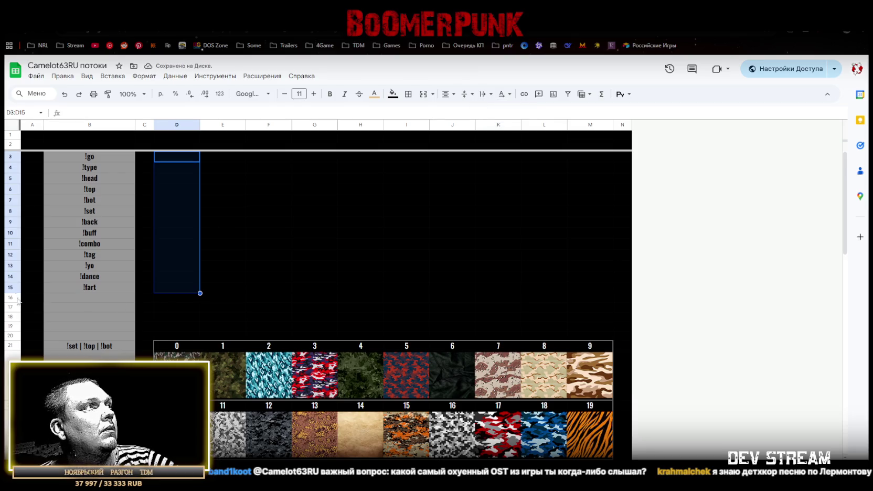
pyautogui.moveTo(10, 297); pyautogui.dragTo(6, 334)
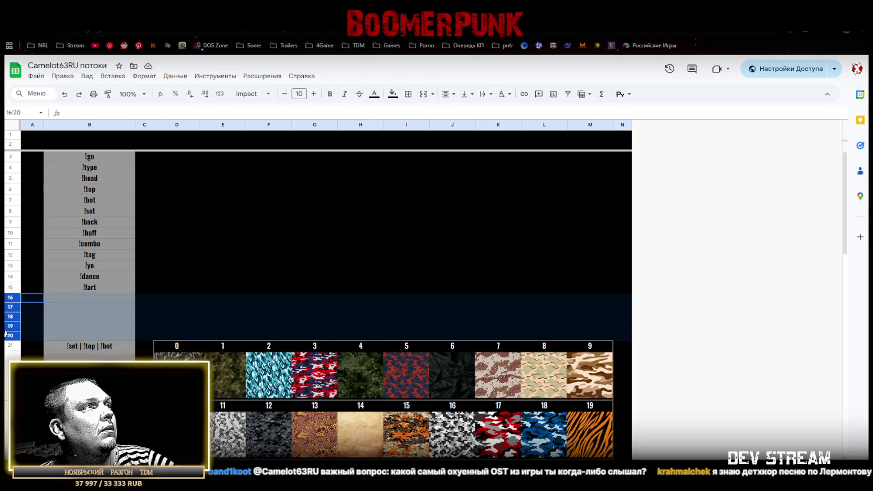
# Delete the blank rows 16–19 between the command list and the grid.
pyautogui.moveTo(6, 331); pyautogui.dragTo(7, 322)
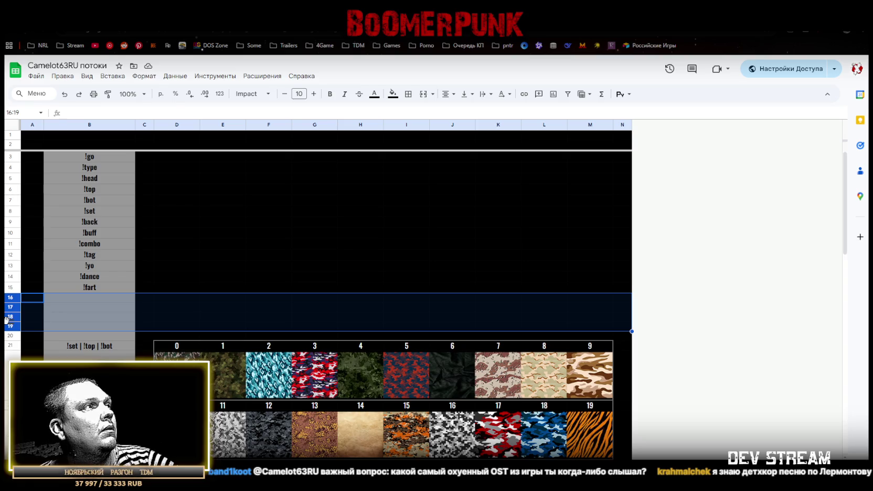
pyautogui.rightClick(7, 318)
pyautogui.click(71, 185)
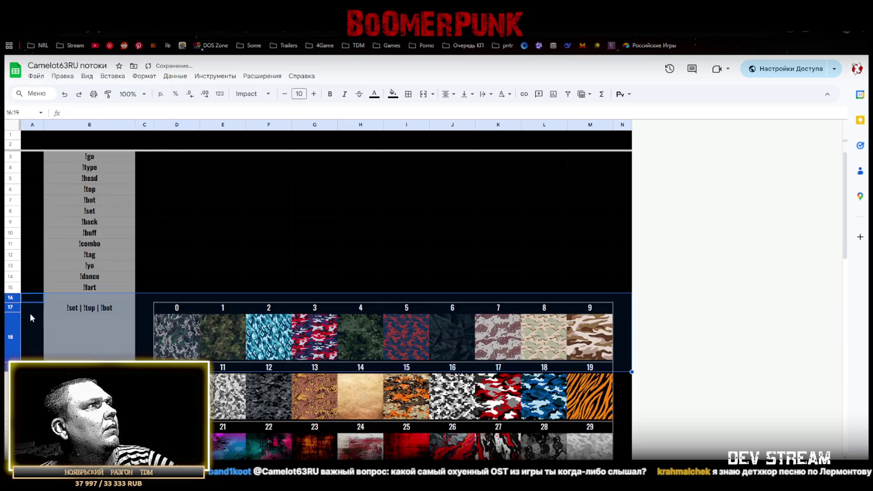
# Give spacer row 16 a new text colour and a black fill.
pyautogui.click(10, 297)
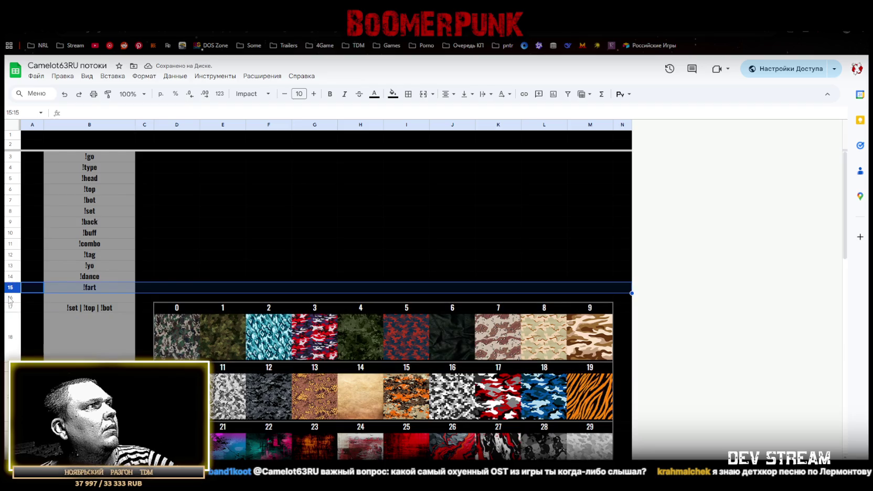
pyautogui.click(374, 94)
pyautogui.click(371, 241)
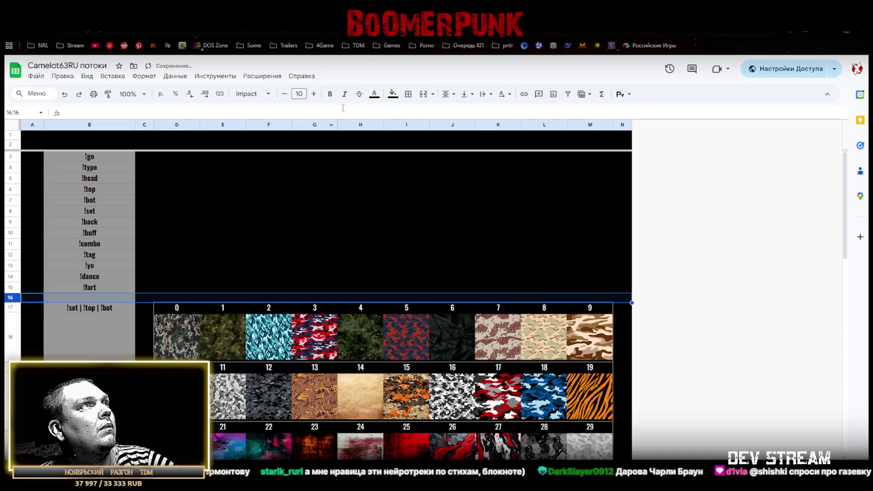
pyautogui.click(392, 94)
pyautogui.click(391, 134)
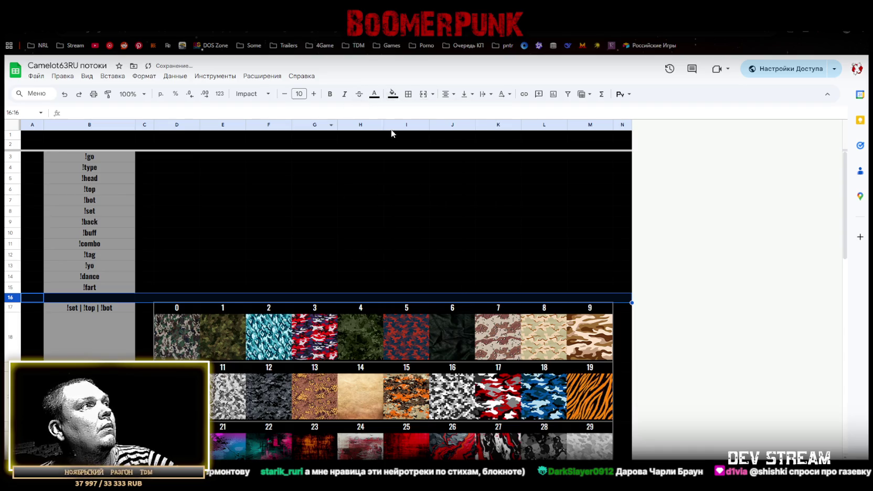
pyautogui.click(177, 287)
pyautogui.click(83, 333)
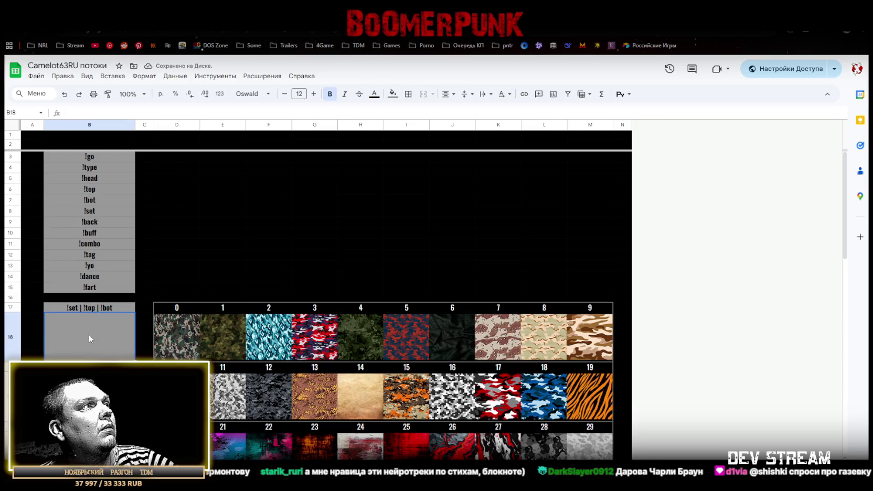
pyautogui.scroll(-2, 97, 336)
# Scroll down and back up through the numbered camo grid to review it.
pyautogui.scroll(-3, 97, 336)
pyautogui.scroll(1, 97, 335)
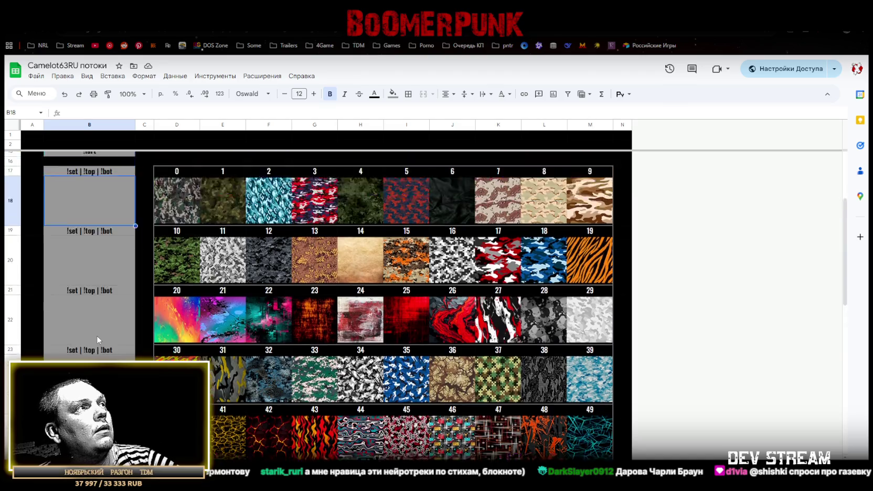
pyautogui.scroll(4, 97, 334)
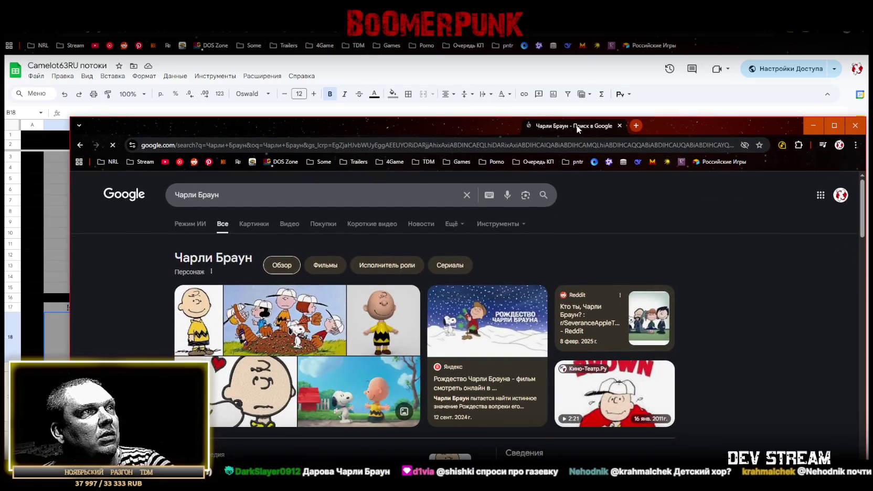
# Close the Чарли Браун search tab to bring the camo spreadsheet back.
pyautogui.moveTo(578, 129); pyautogui.dragTo(579, 130)
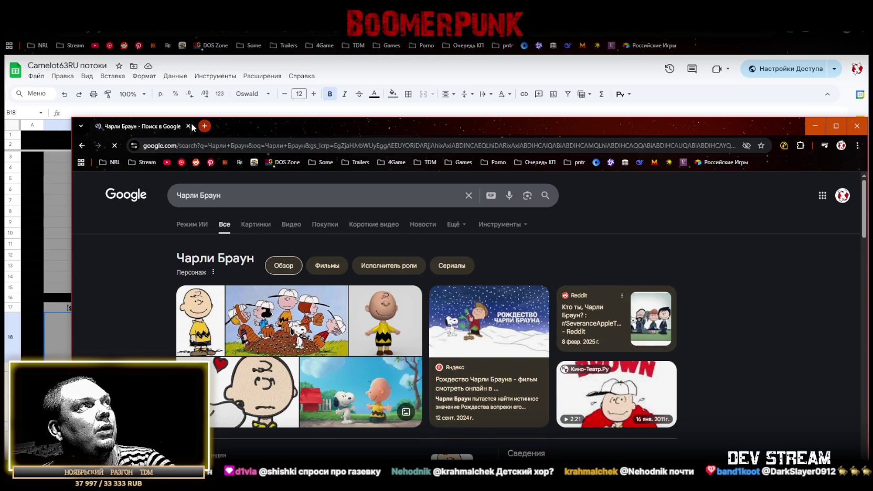
pyautogui.hotkey('ctrl', 'w')
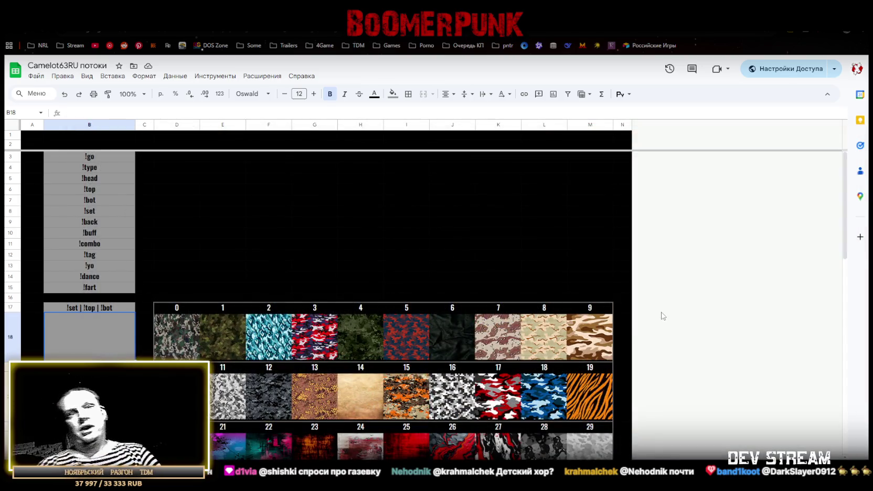